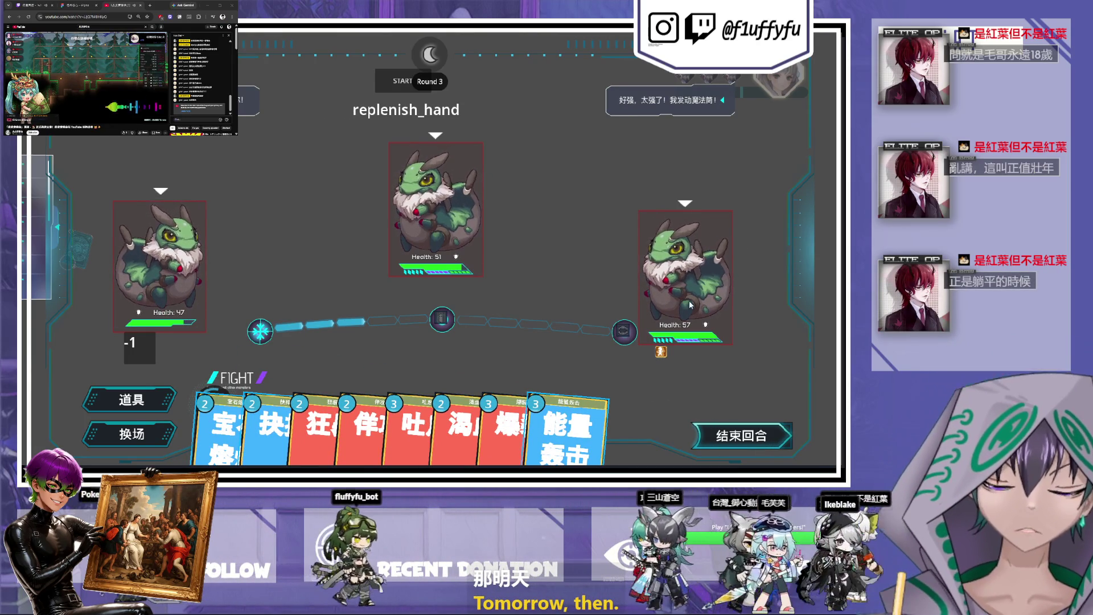
- Play 宝石熔炼, then aim 狂暴 at the left monster and 佯攻 at the middle one
mouse_move(690, 304)
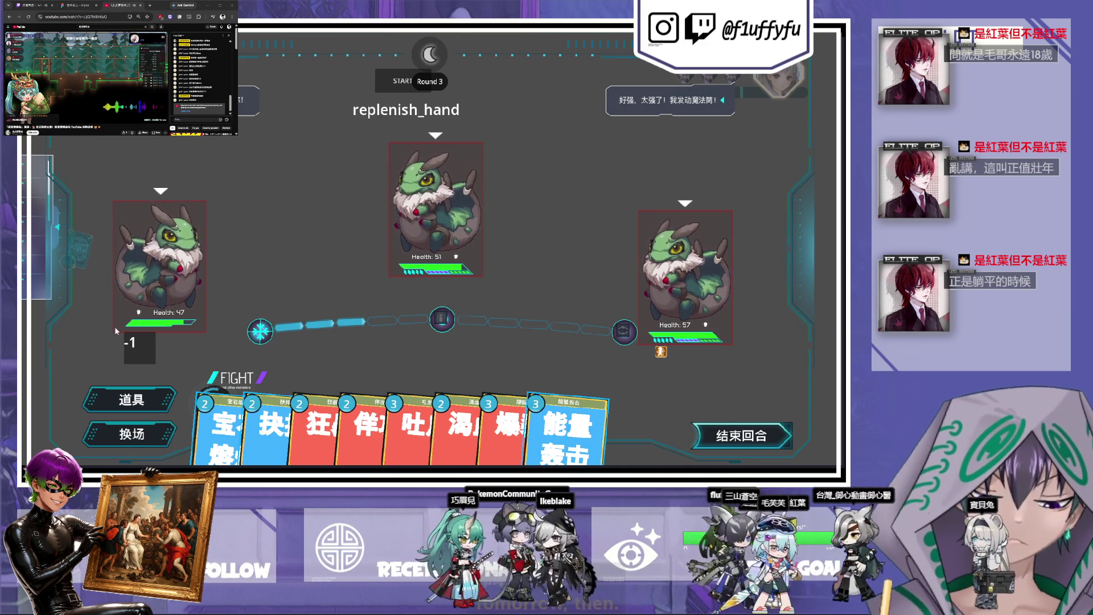
left_click(222, 408)
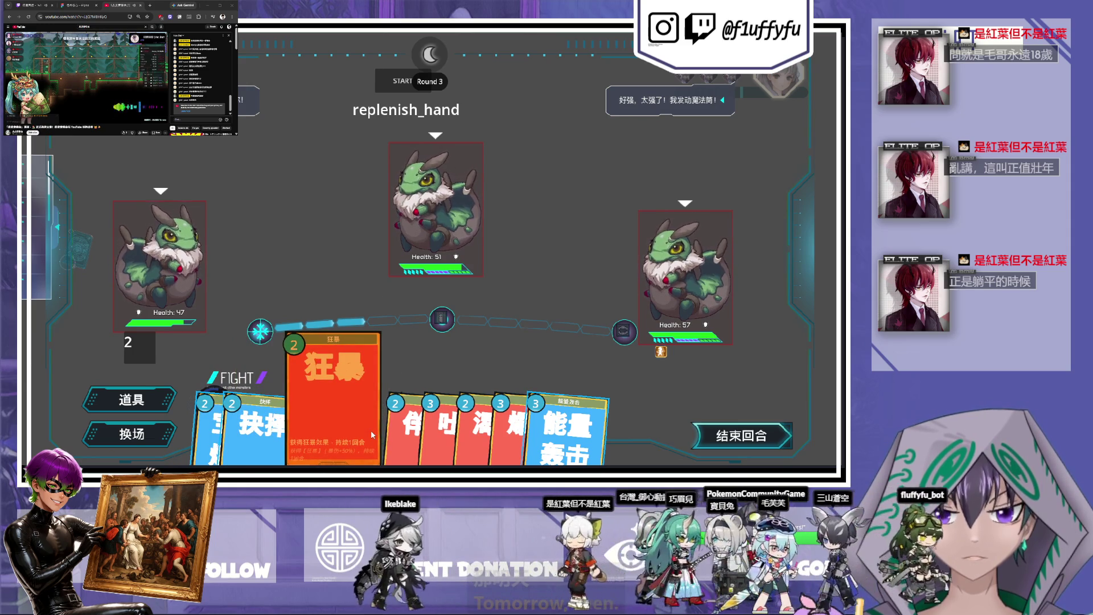
left_click(370, 429)
left_click(145, 245)
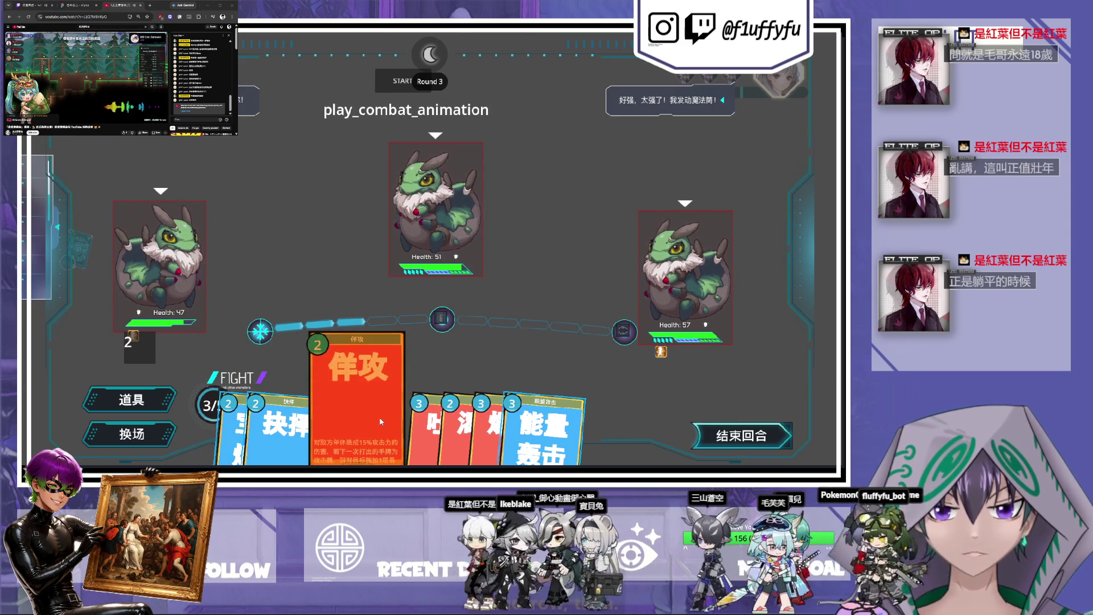
left_click(379, 417)
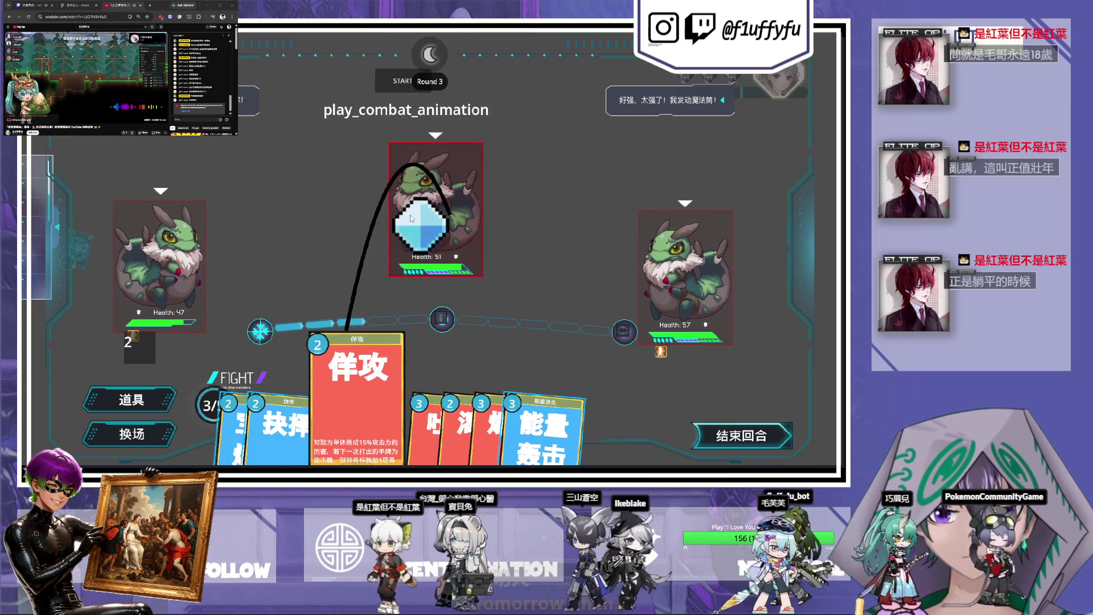
left_click(410, 214)
- Play 渴血 and 吐息, then 爆裂 on the middle monster, draining energy to 0/5
mouse_move(408, 428)
mouse_move(472, 425)
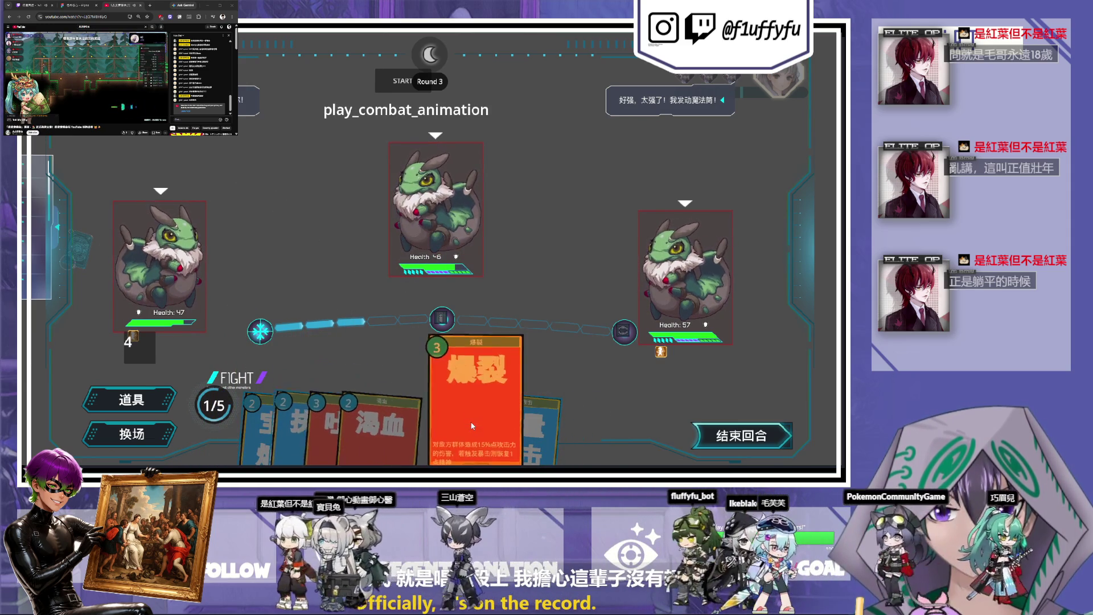
left_click(387, 408)
left_click(201, 378)
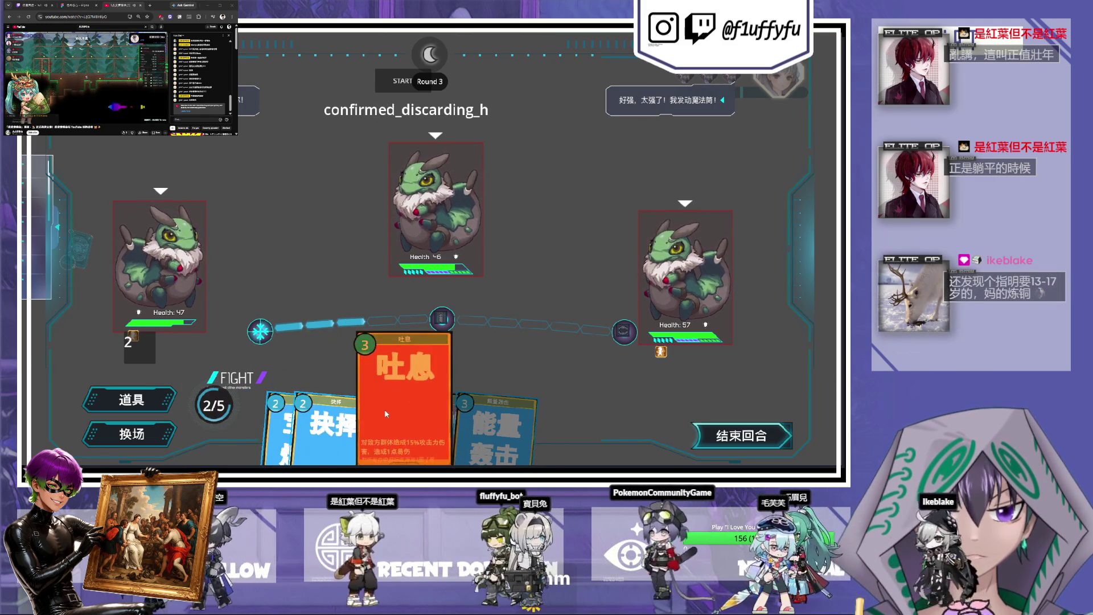
left_click(384, 409)
left_click(227, 405)
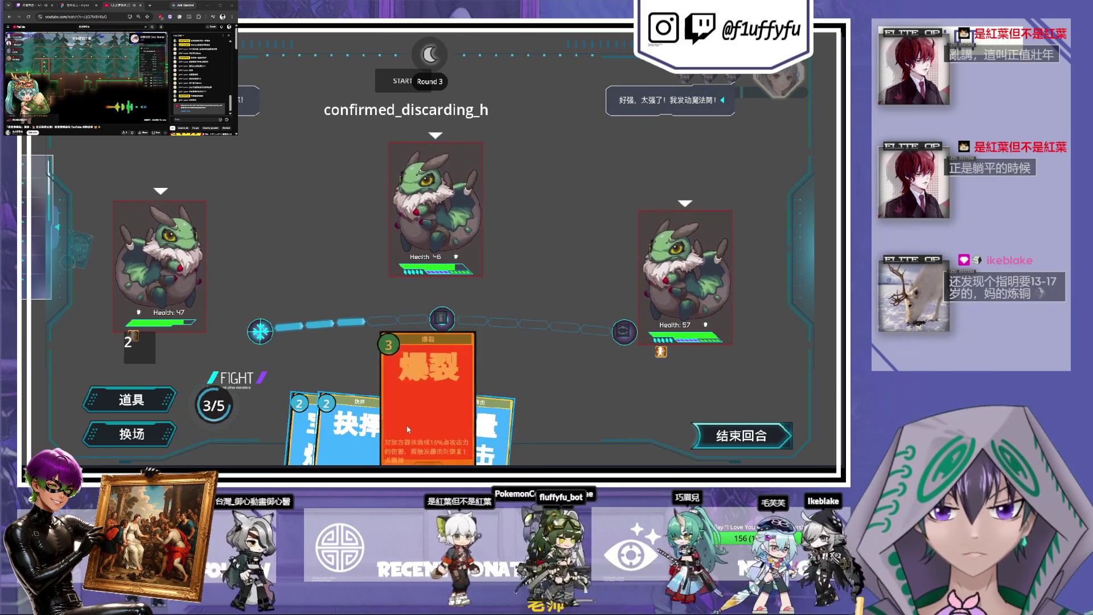
left_click(422, 436)
left_click(486, 203)
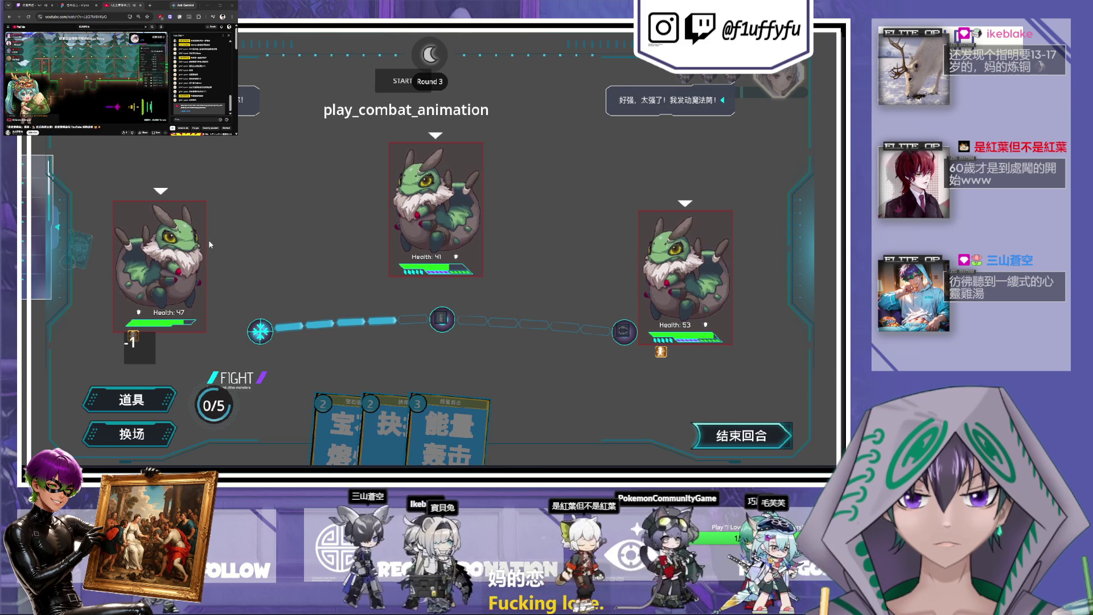
- Drag 能量轰击 onto the left monster, dropping it to 37 health, and play 抉择
left_click_drag(450, 421, 165, 349)
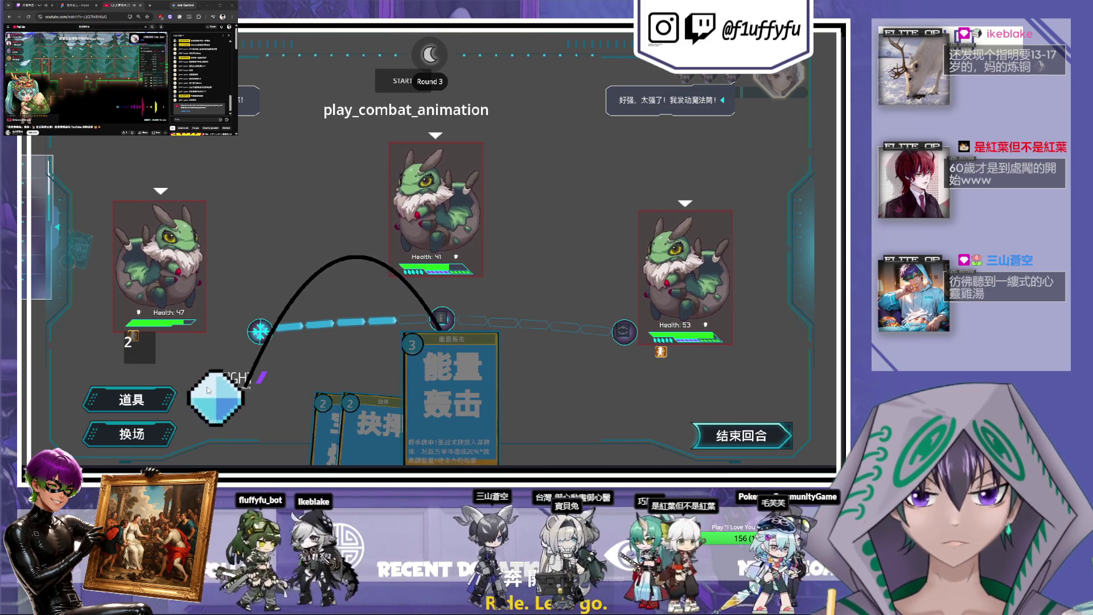
mouse_move(428, 417)
left_mouse_down()
mouse_move(193, 405)
mouse_move(438, 259)
mouse_move(375, 178)
mouse_move(435, 147)
mouse_move(136, 178)
left_mouse_up()
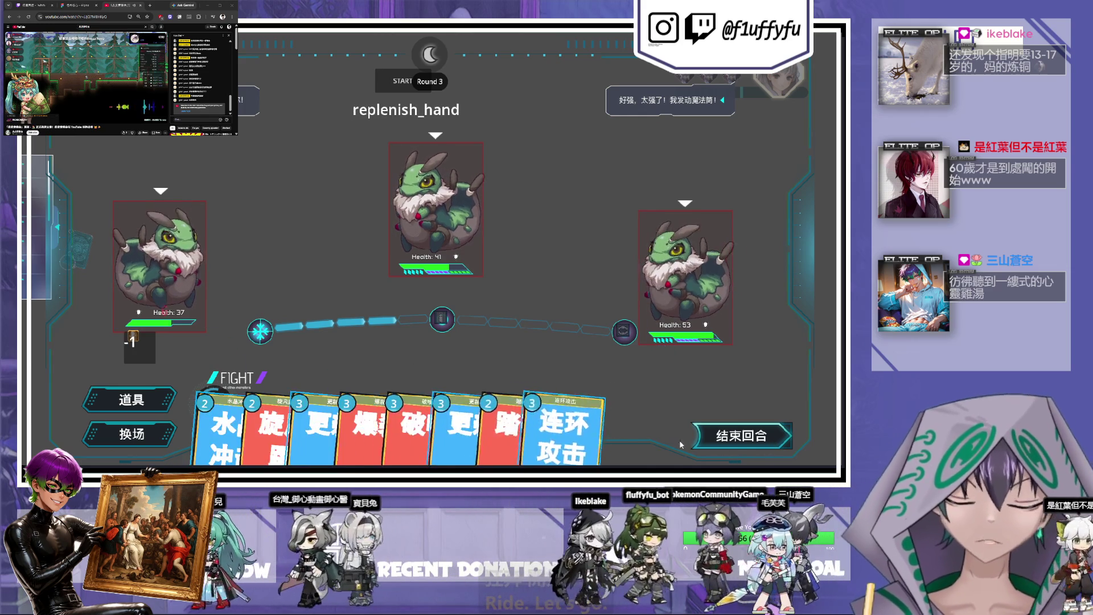
- Play the 踏碎 card, cancel it back into the hand, then return to the editor
left_click(456, 433)
right_click(588, 431)
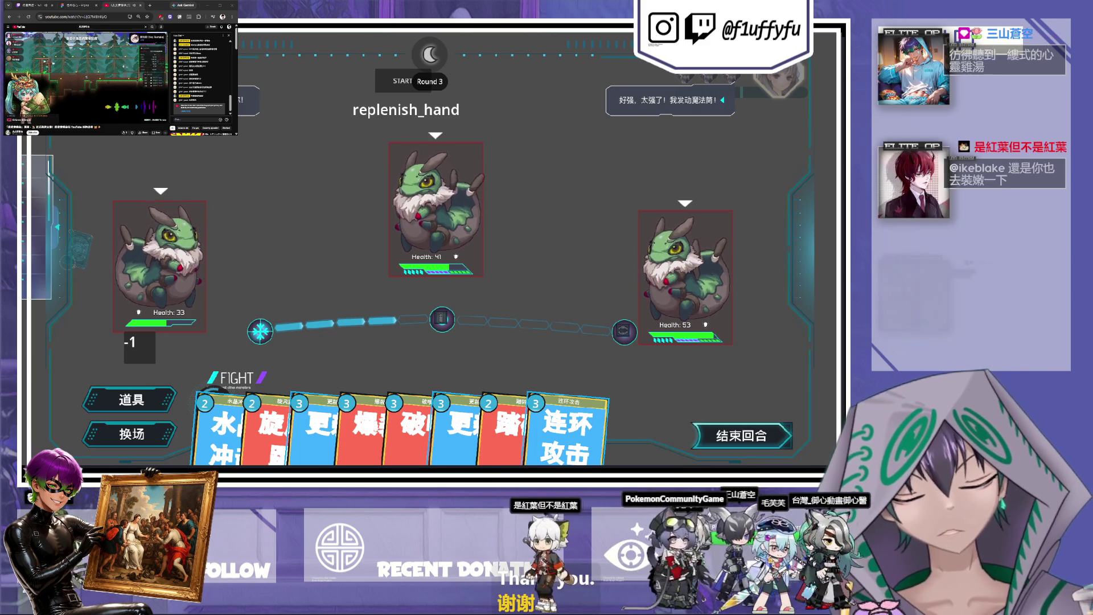
key("alt+Tab")
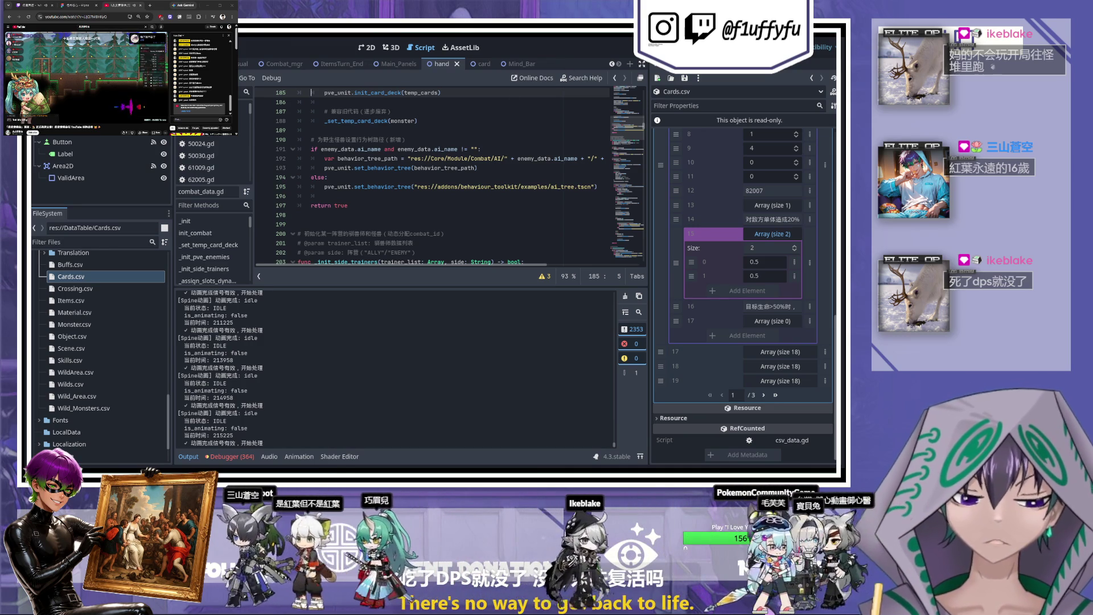
- Run the project again with F5 for a fresh Round 3 playtest
key("F5")
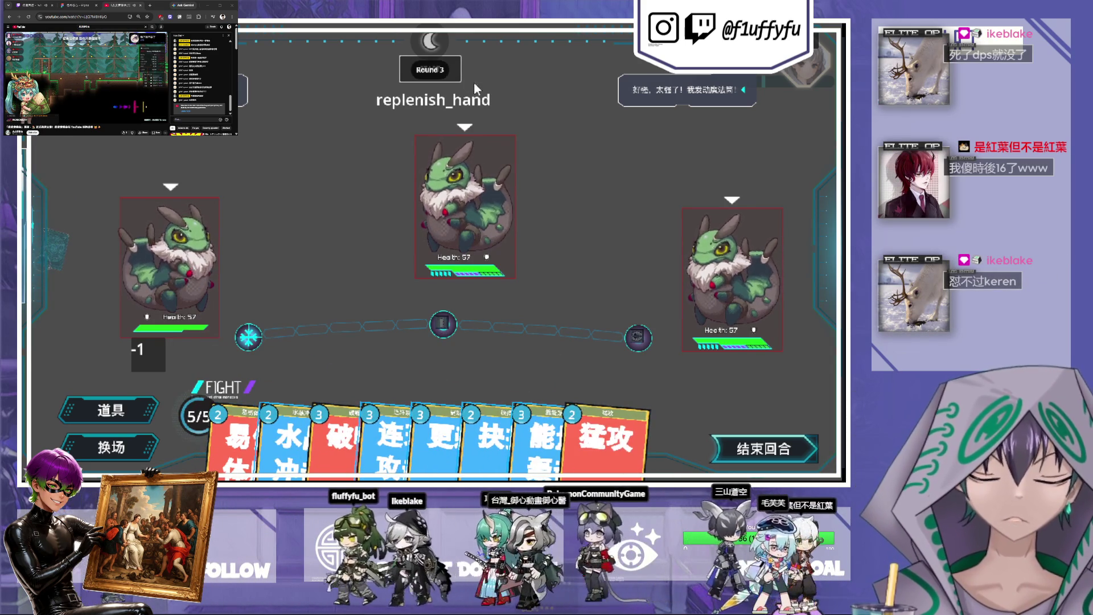
- Play the 猛攻 card, then switch the game's interface language to English
mouse_move(282, 439)
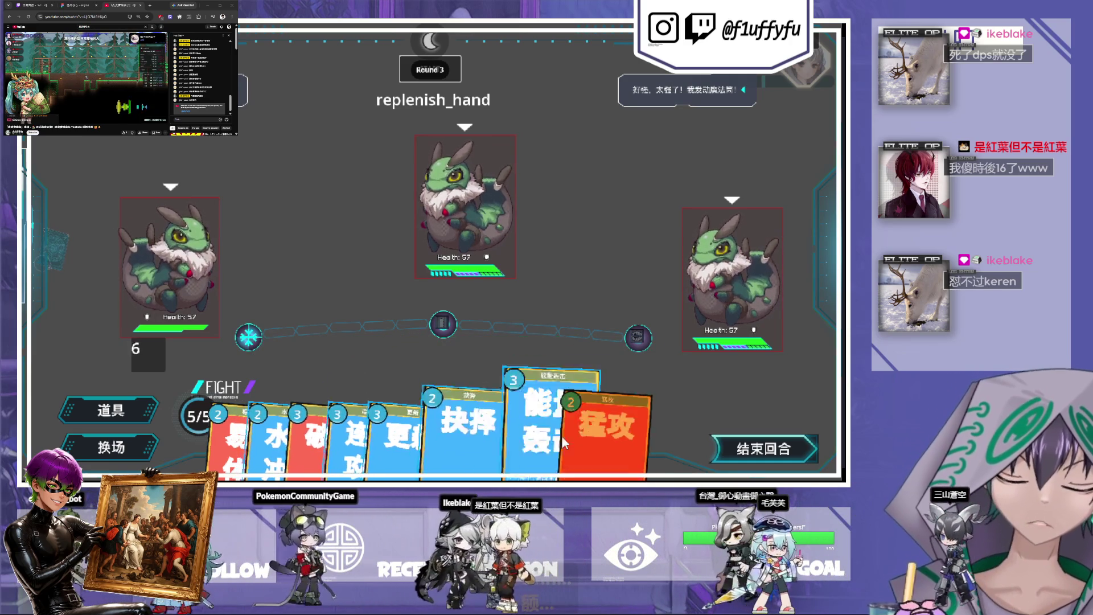
left_click(613, 442)
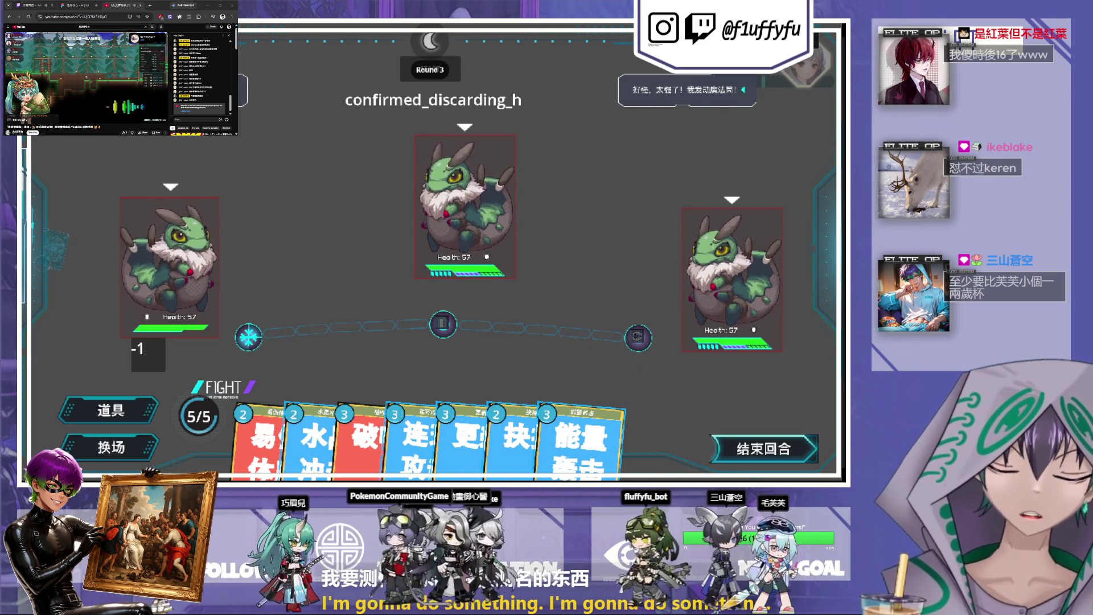
left_click(797, 63)
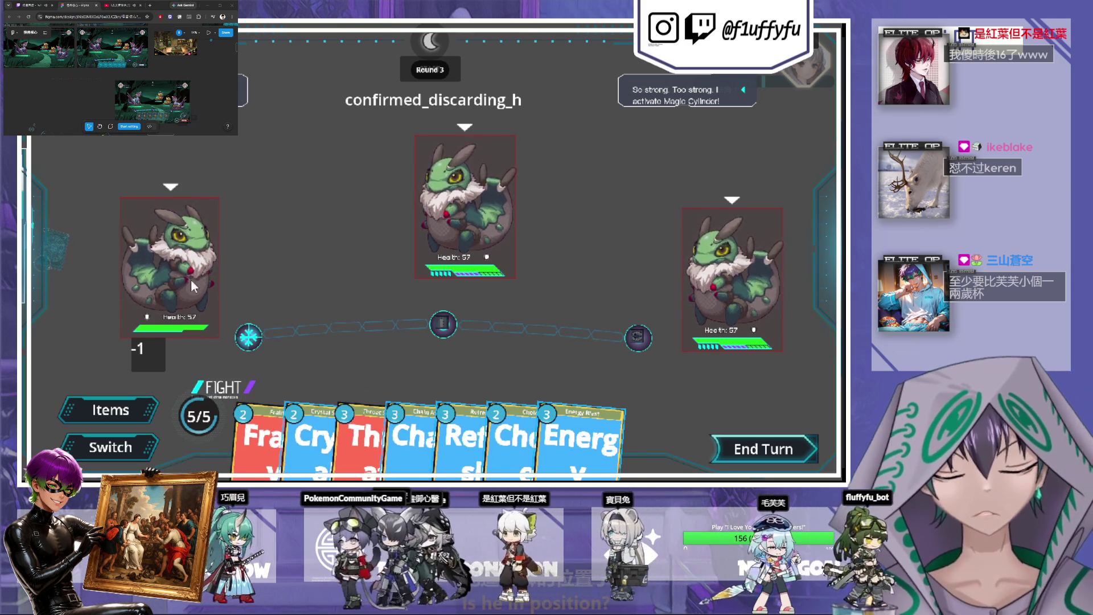
- Toggle the language to Chinese and back to English with L, then stop the game with F8
mouse_move(585, 415)
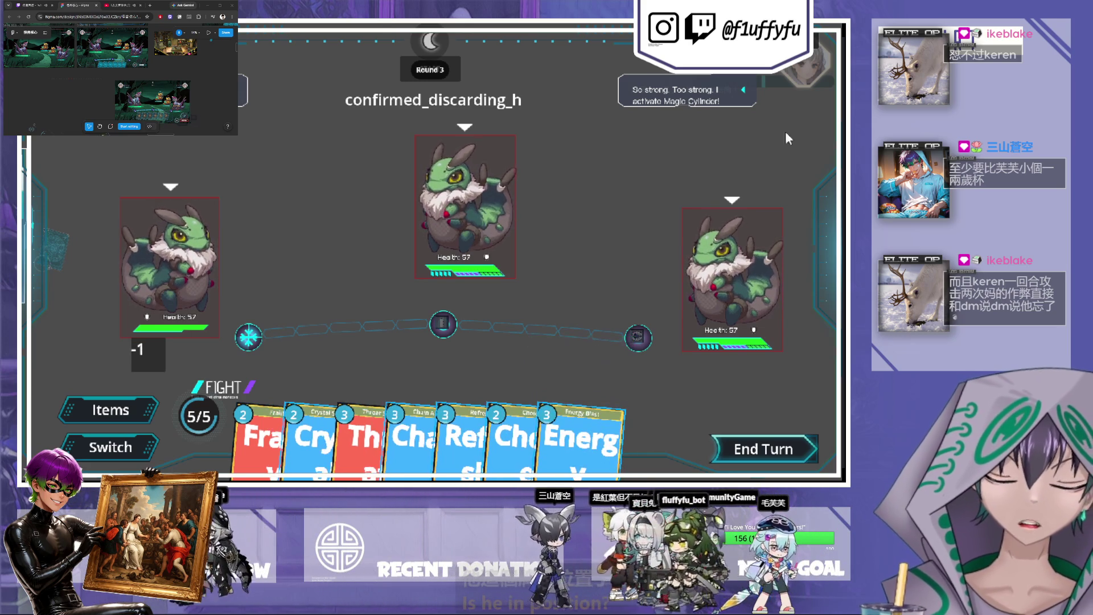
key("l")
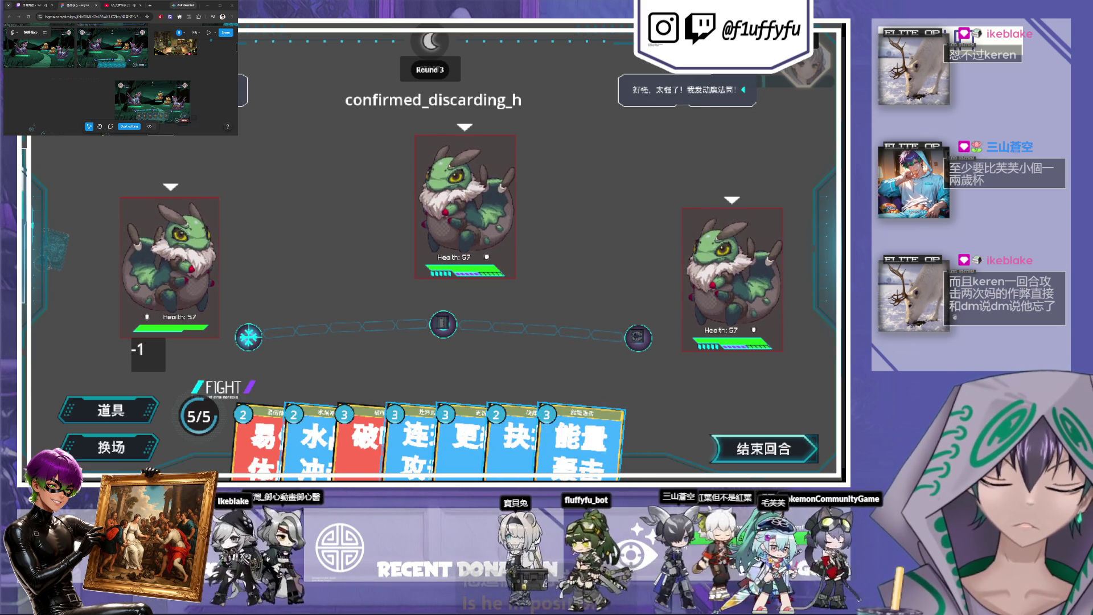
key("l")
mouse_move(582, 444)
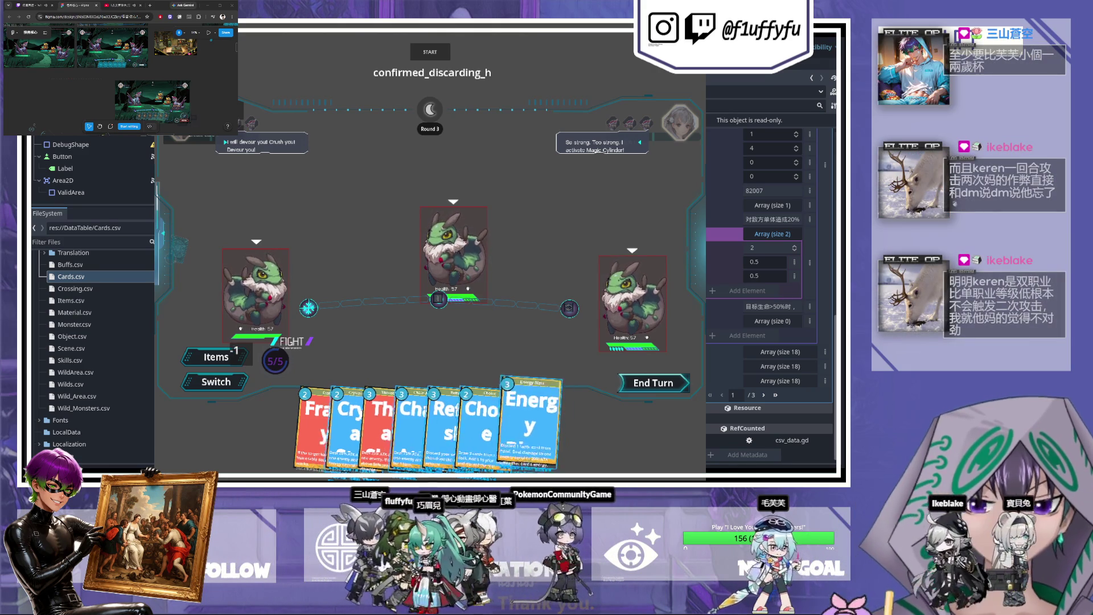
key("F8")
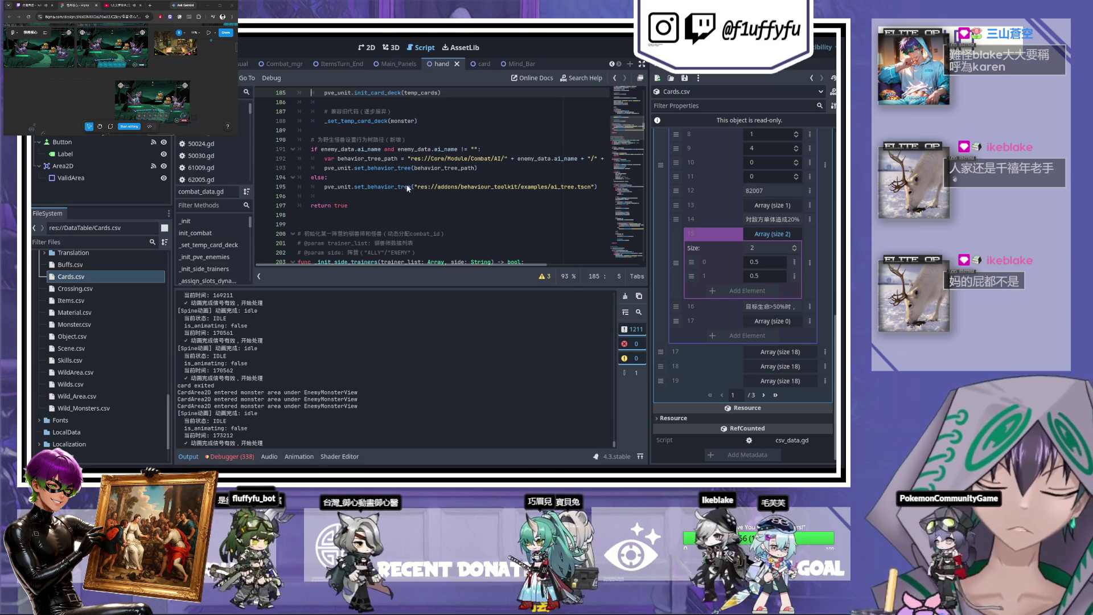
- Save with Ctrl+S to apply the edited Cards.csv data to the project
key("ctrl+s")
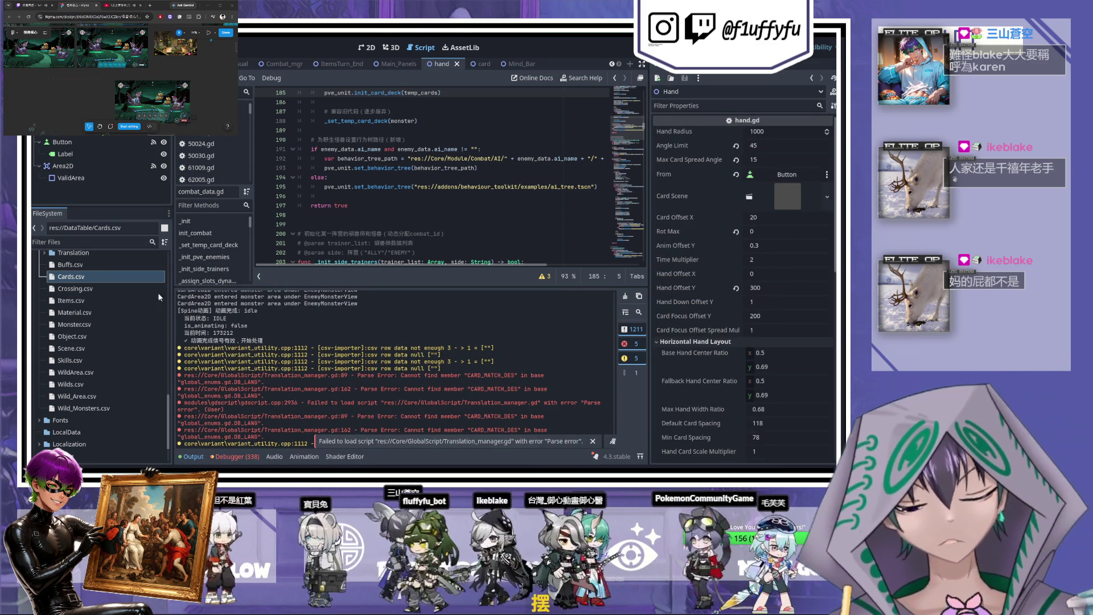
- Run the project with F5 into a Round 3 battle against three 57-health monsters
key("F5")
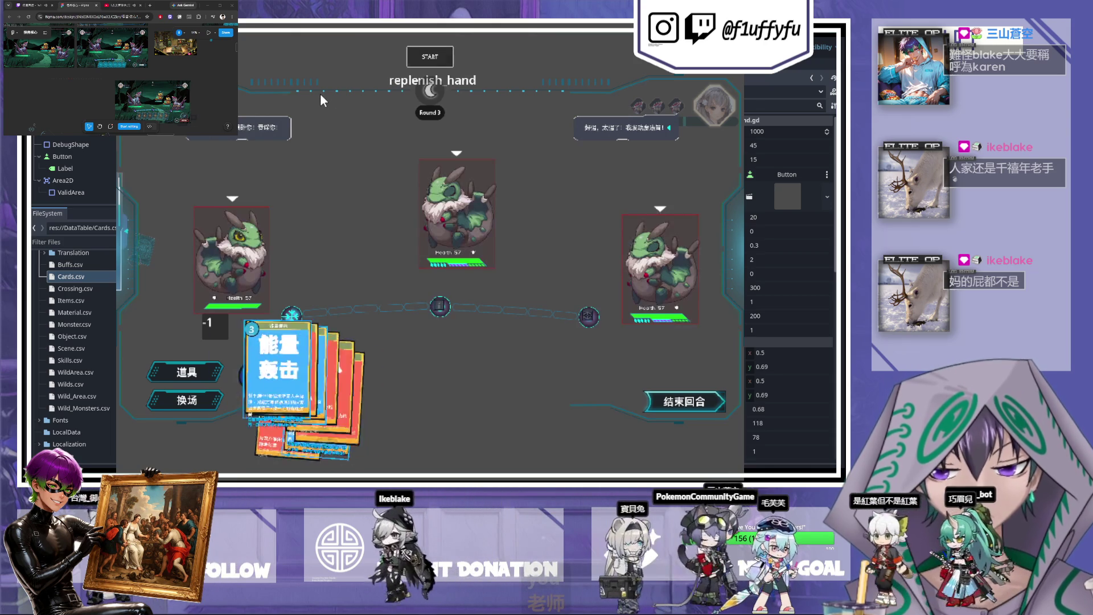
- Switch the running game's text to English with L, then close the game with F8
mouse_move(543, 389)
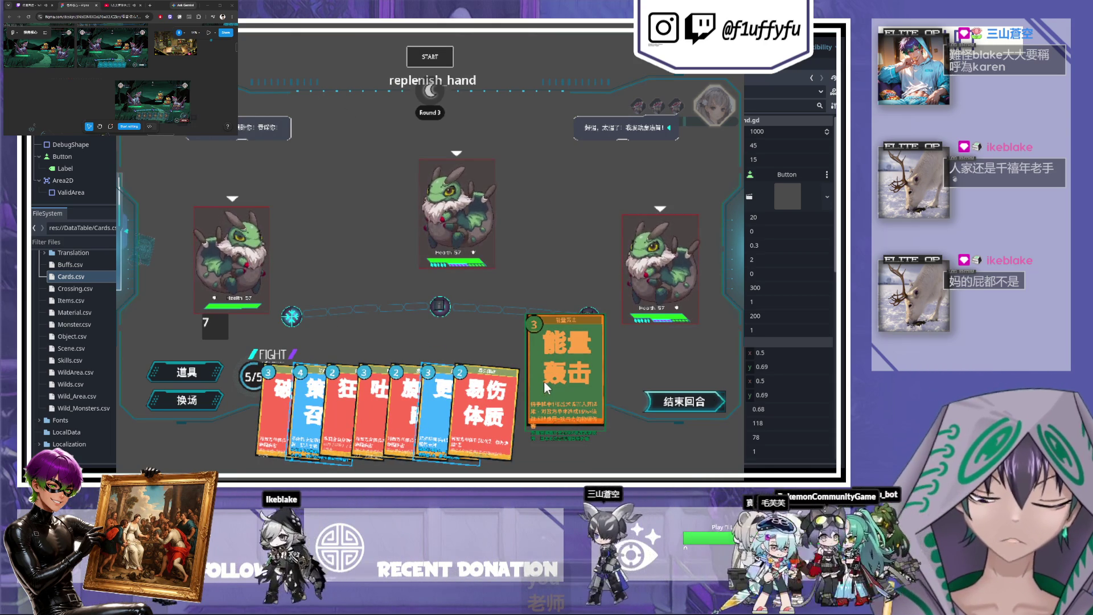
key("l")
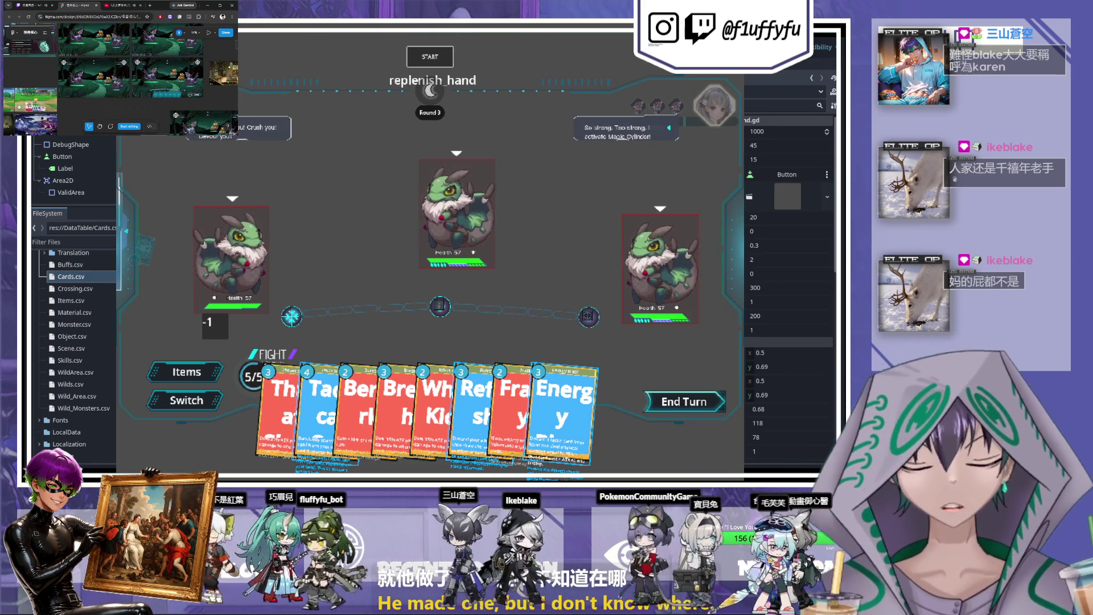
key("F8")
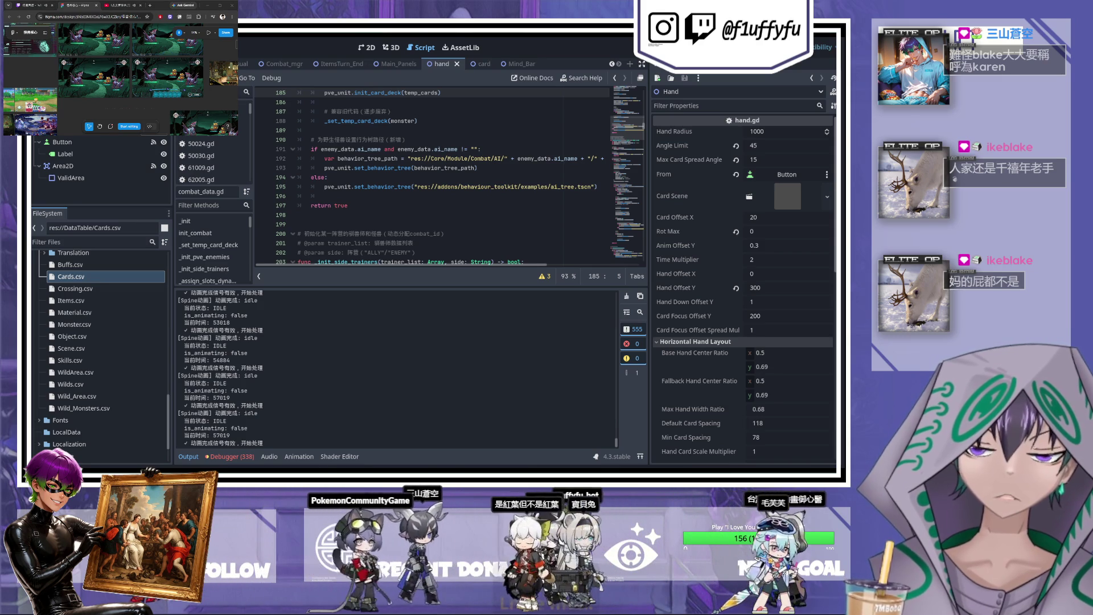
- Relaunch the game with F5 and slide out the battle log panel
key("F5")
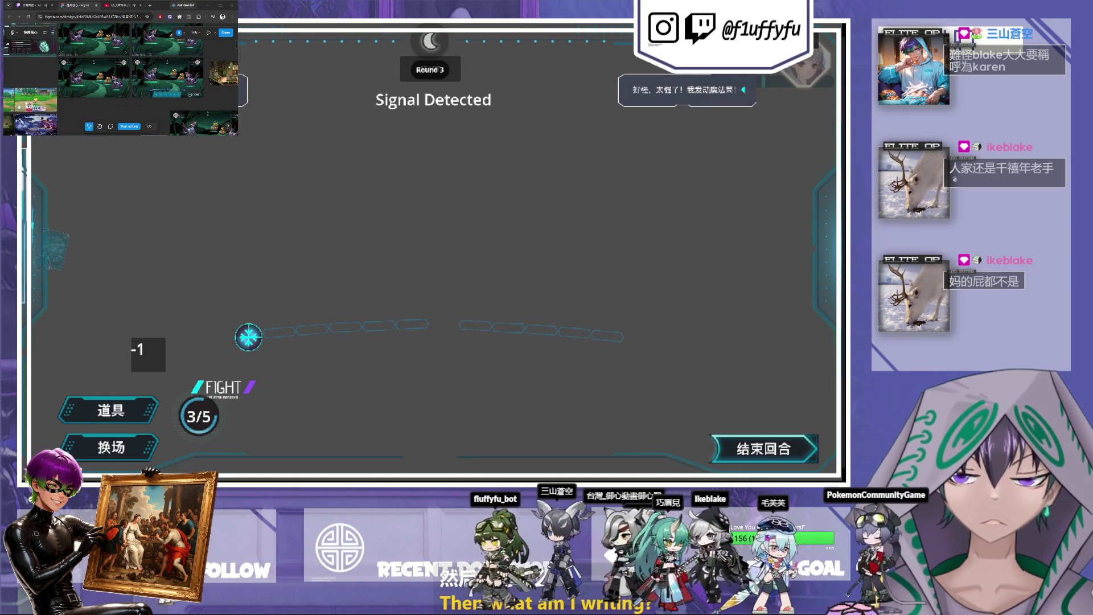
left_click(32, 226)
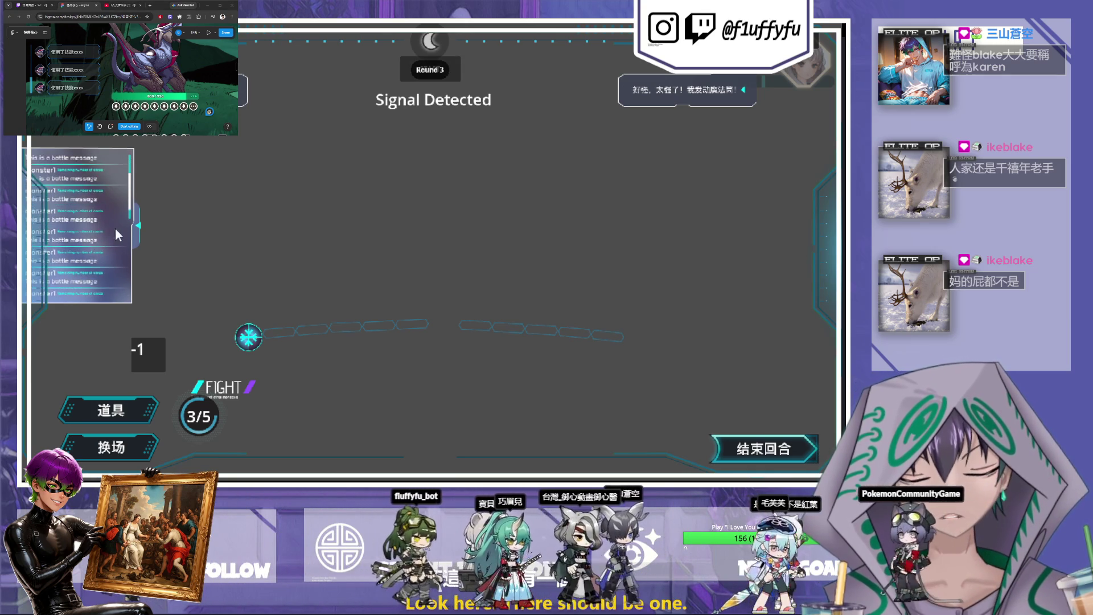
- Collapse and reopen the battle log, then stop the game with F8 to return to the editor
left_click(141, 230)
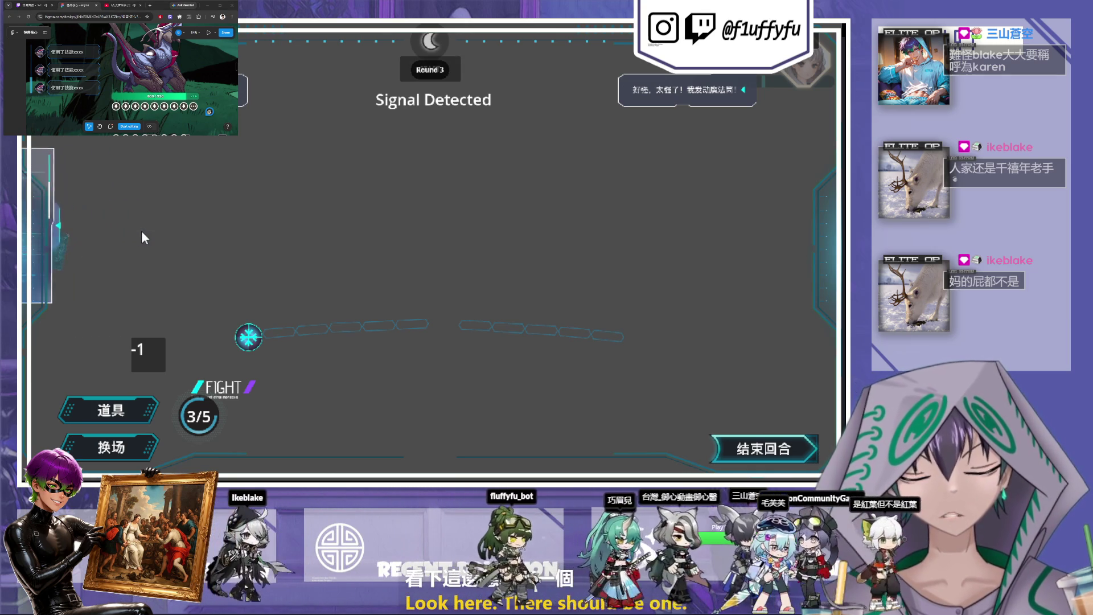
left_click(33, 224)
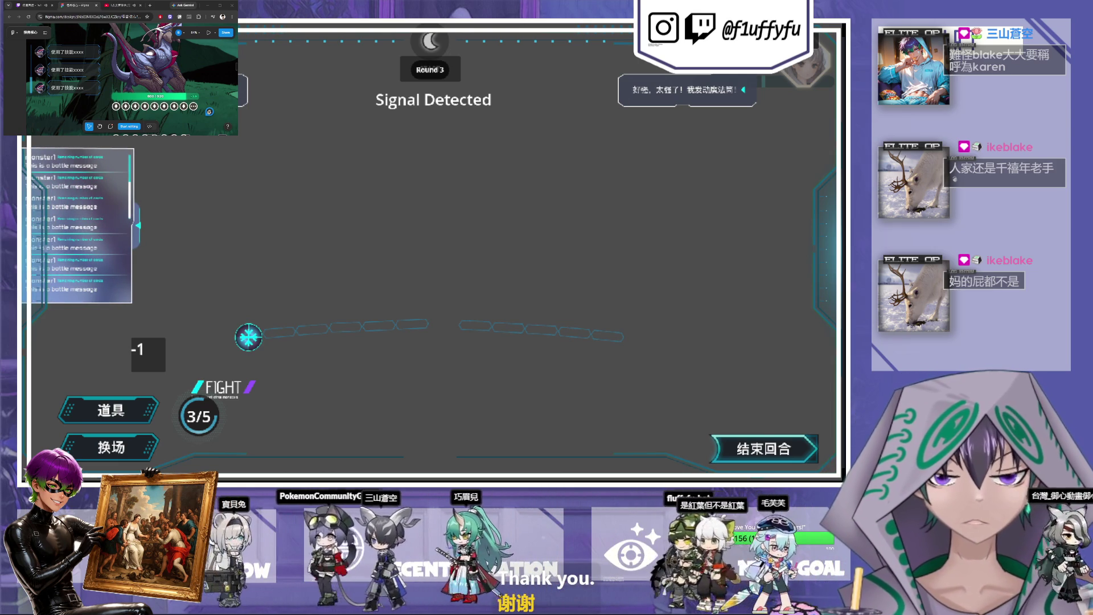
key("F8")
left_click(240, 64)
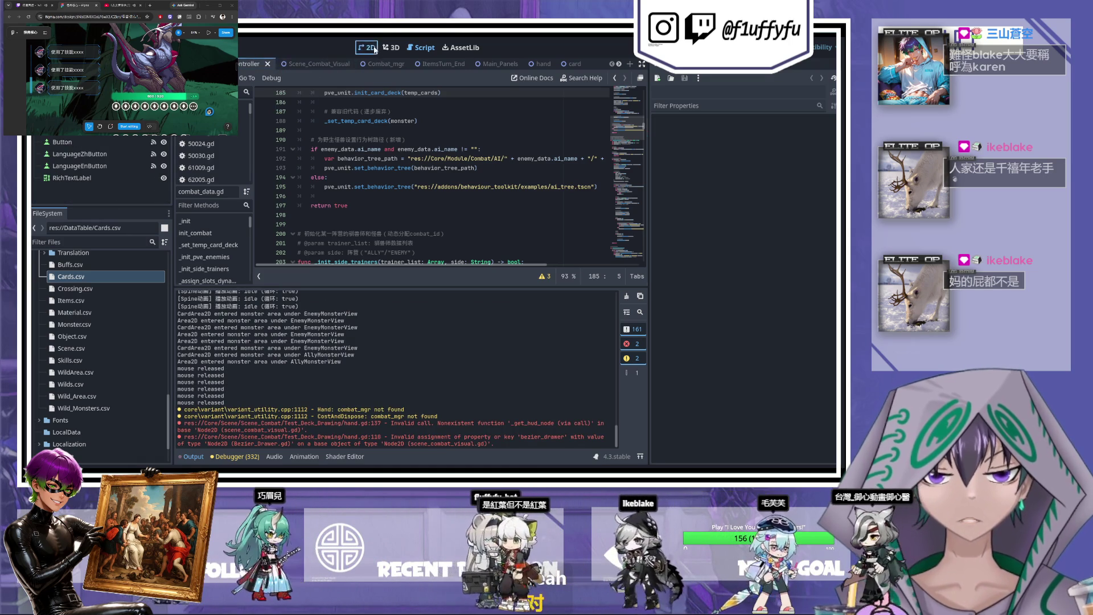
- Show the Scene_Combat_Visual scene on the 2D canvas, zoomed out to see it whole
left_click(316, 64)
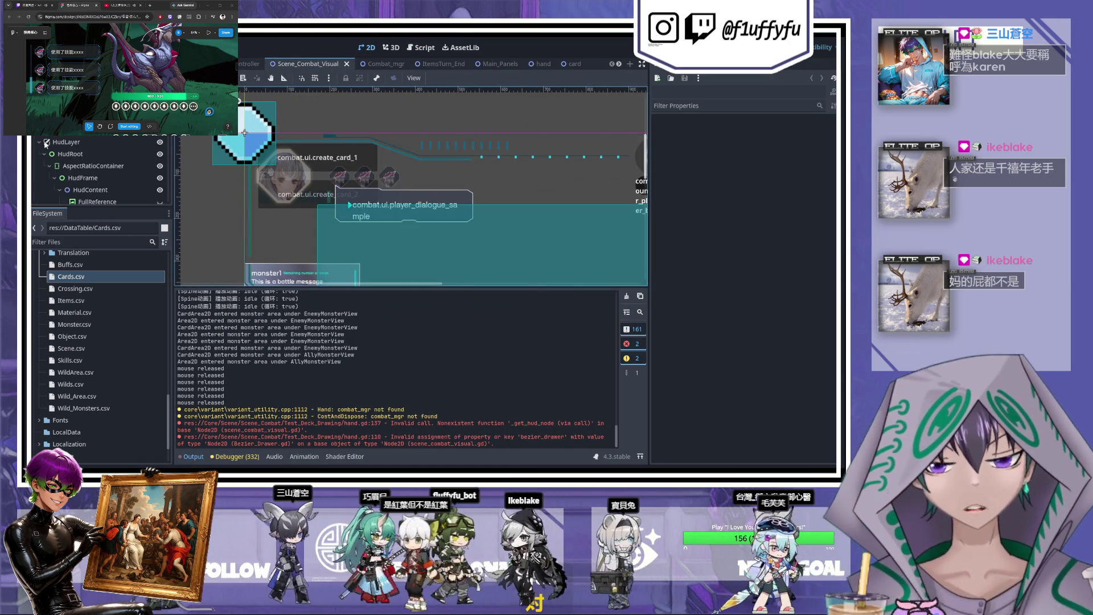
scroll(81, 182, "down", 3)
scroll(81, 182, "down", 2)
key("minus")
key("minus")
key("minus")
scroll(129, 163, "down", 5)
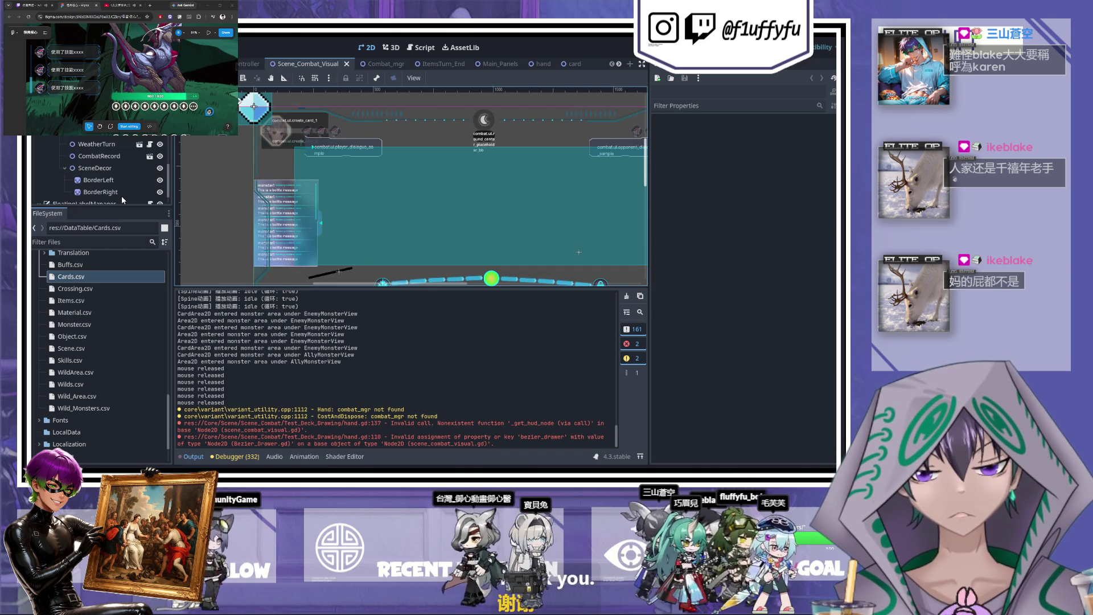
scroll(114, 190, "down", 5)
scroll(113, 183, "down", 5)
- Hide and reshow MainPanels and other panel nodes to see what each draws
left_click(160, 149)
left_click(159, 150)
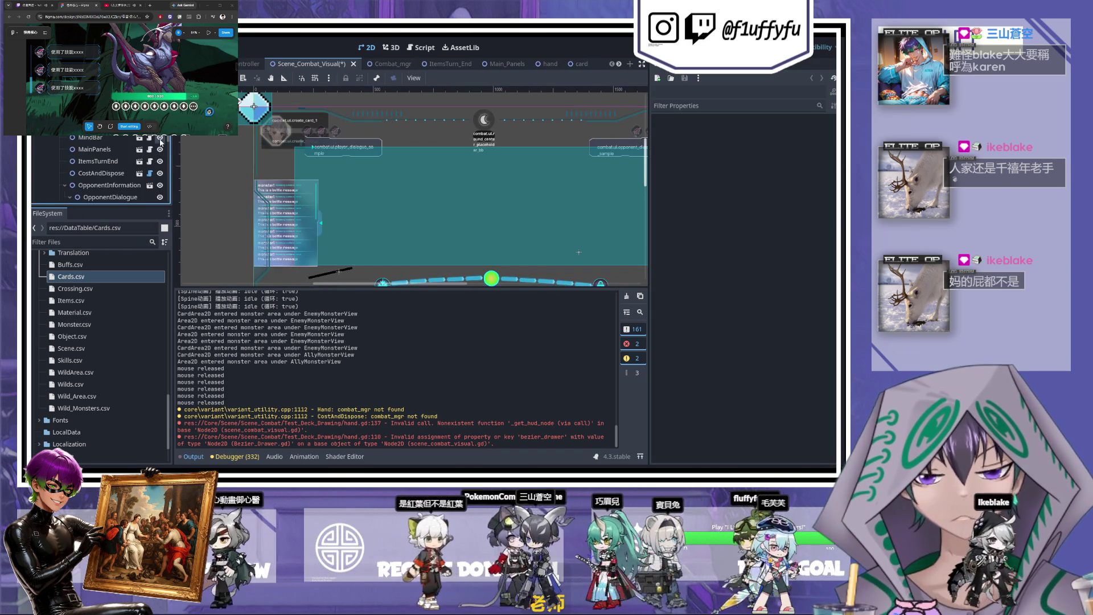
left_click(160, 185)
left_click(161, 185)
scroll(162, 171, "down", 3)
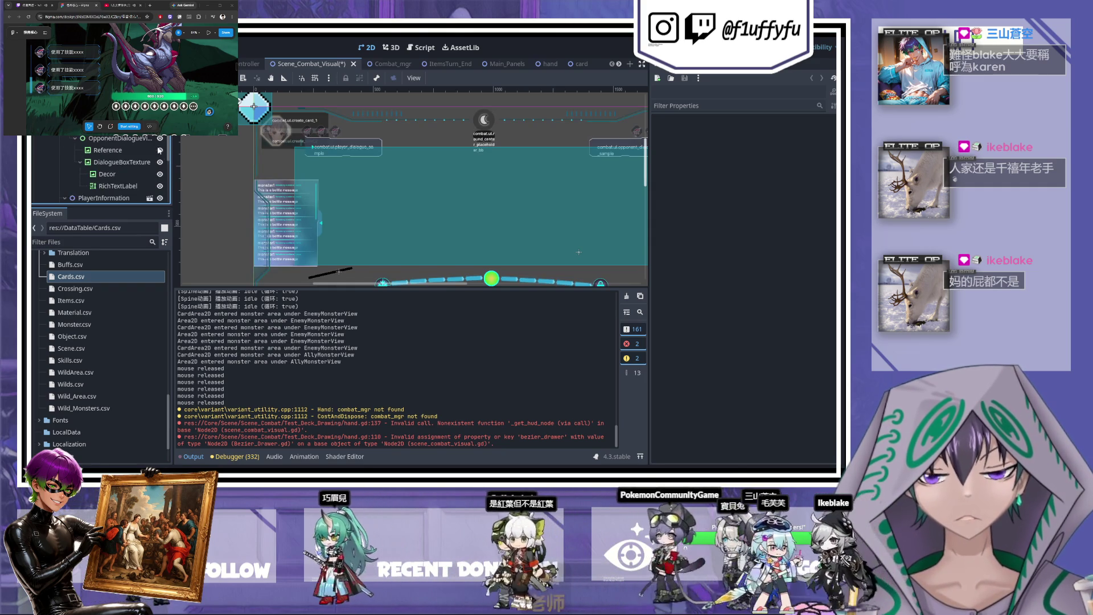
left_click(161, 156)
scroll(161, 160, "down", 3)
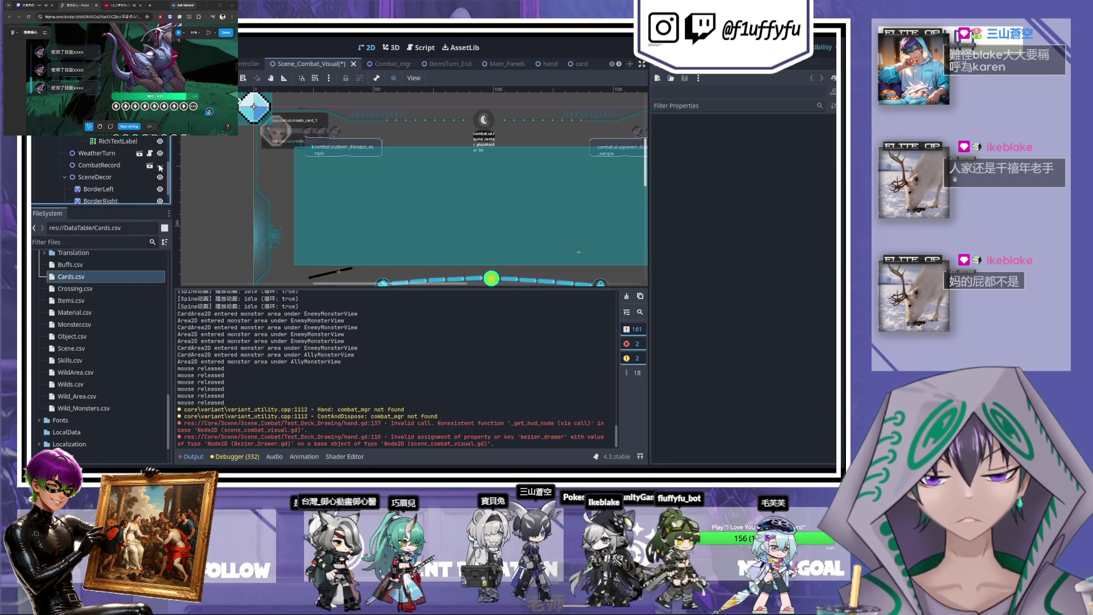
left_click(149, 165)
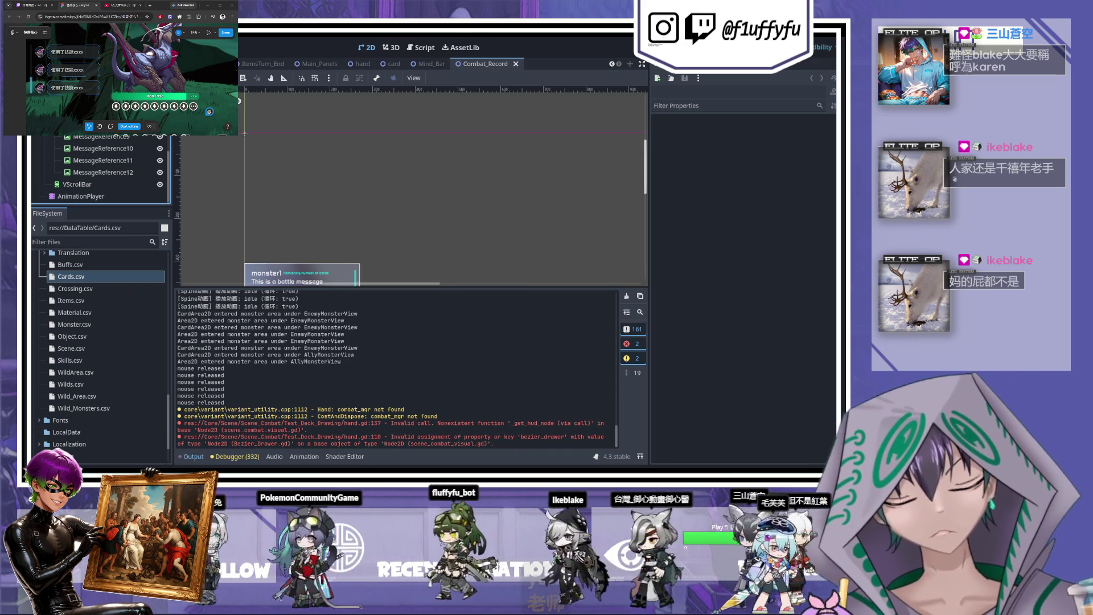
- Look through CombatRecord's message reference list, then switch to the Main_Panels scene
scroll(100, 171, "up", 5)
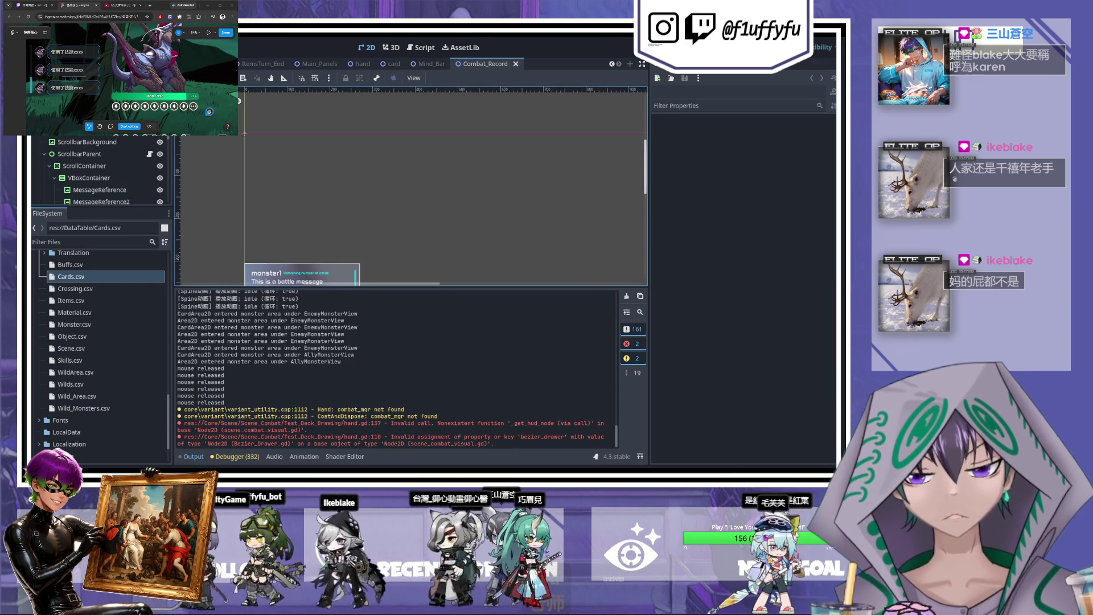
left_click(319, 64)
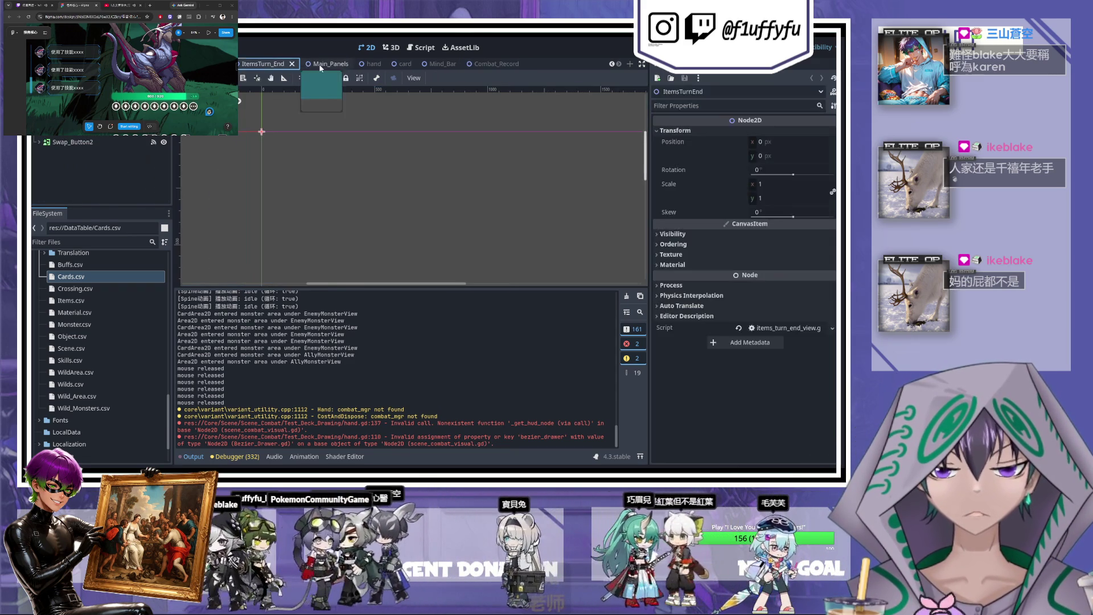
- Close the Main_Panels and Combat_mgr scenes and select CombatRecord to view its properties
left_click(346, 63)
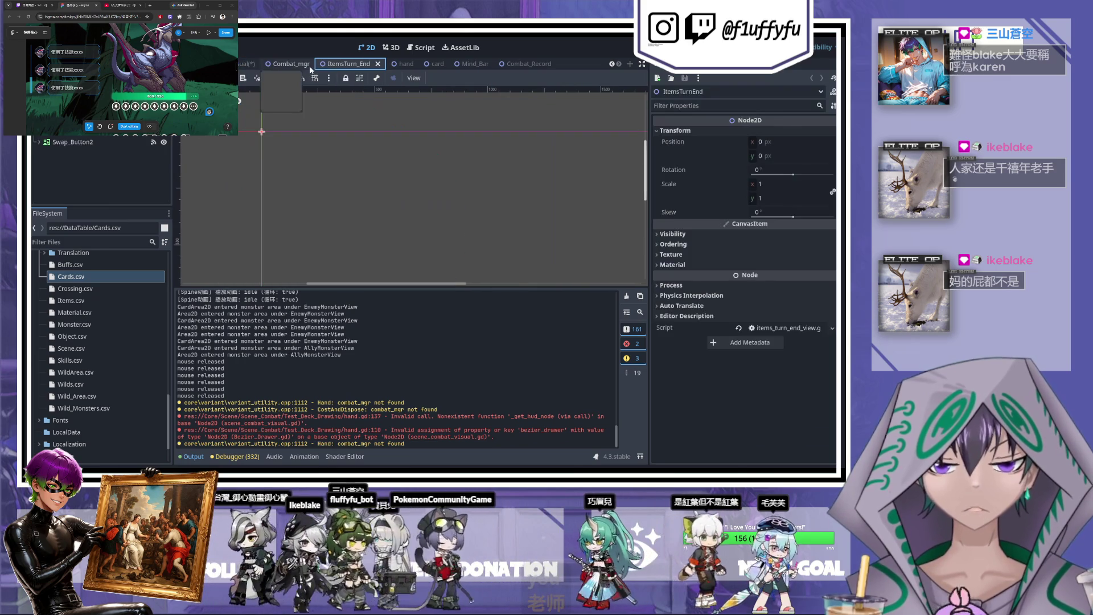
left_click(318, 64)
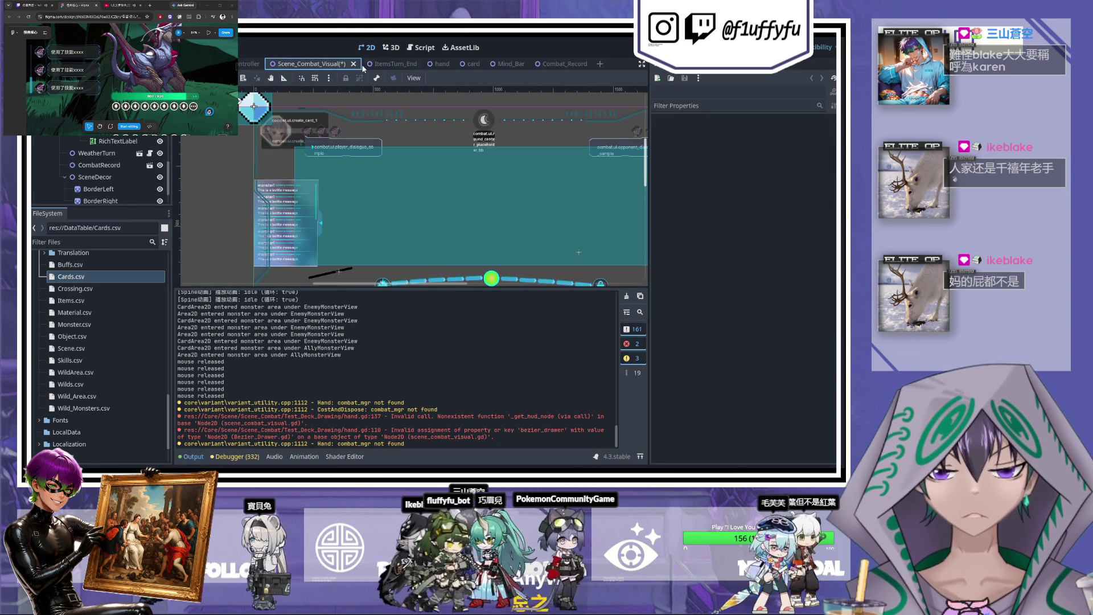
left_click(96, 165)
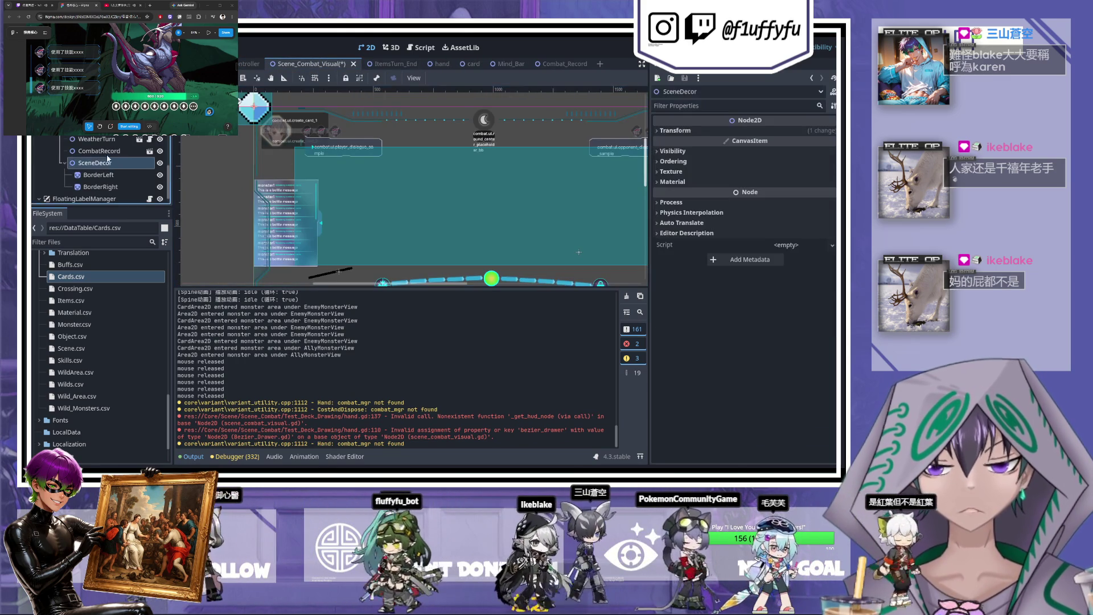
scroll(272, 212, "down", 1)
scroll(272, 212, "up", 2)
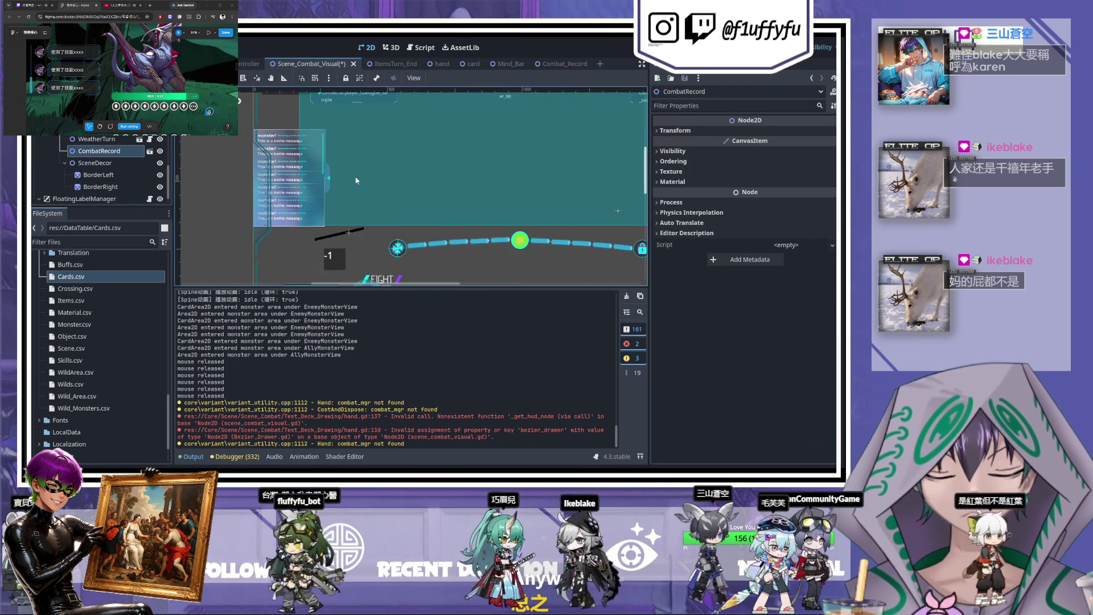
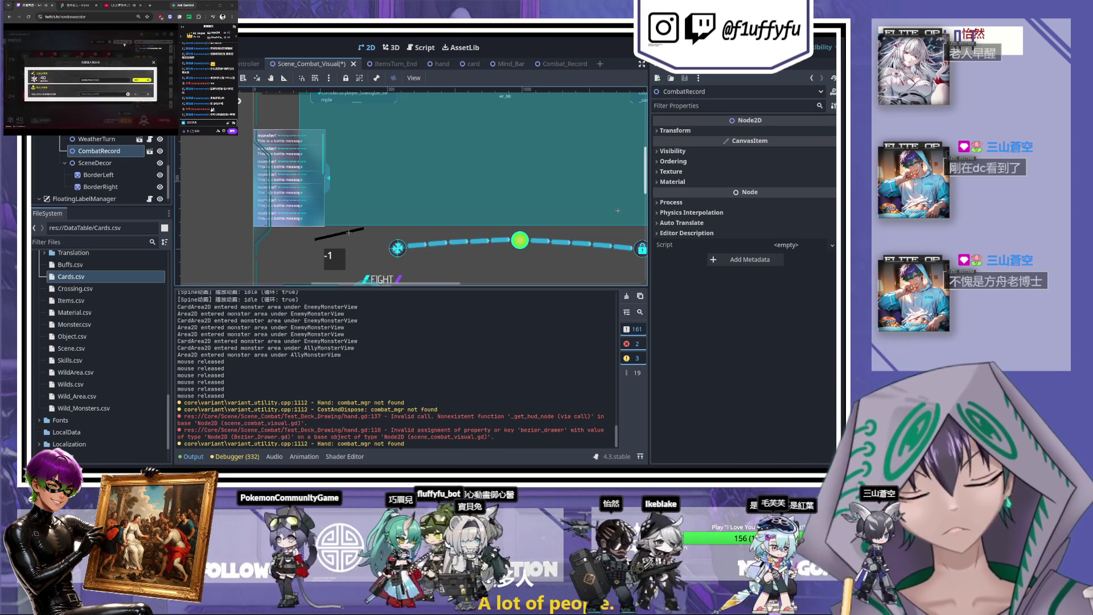
- Frame the record panel on the canvas and switch the small browser among YouTube, Figma and Twitch pages
mouse_move(454, 259)
left_mouse_down()
mouse_move(358, 214)
mouse_move(392, 242)
mouse_move(372, 183)
mouse_move(341, 216)
left_mouse_up()
scroll(342, 217, "up", 2)
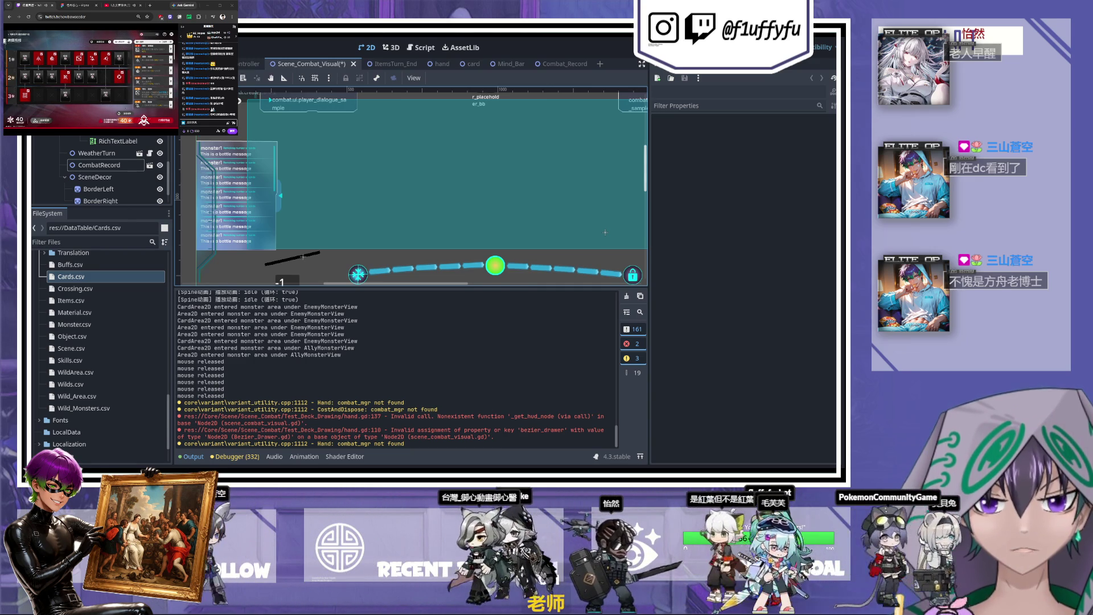
left_click(122, 5)
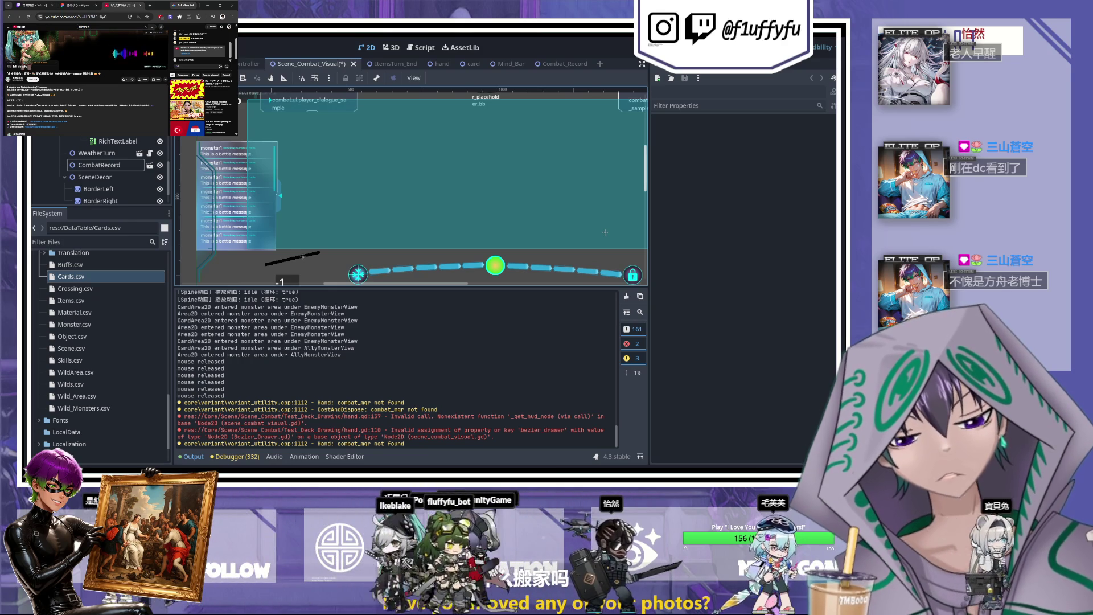
scroll(38, 107, "down", 5)
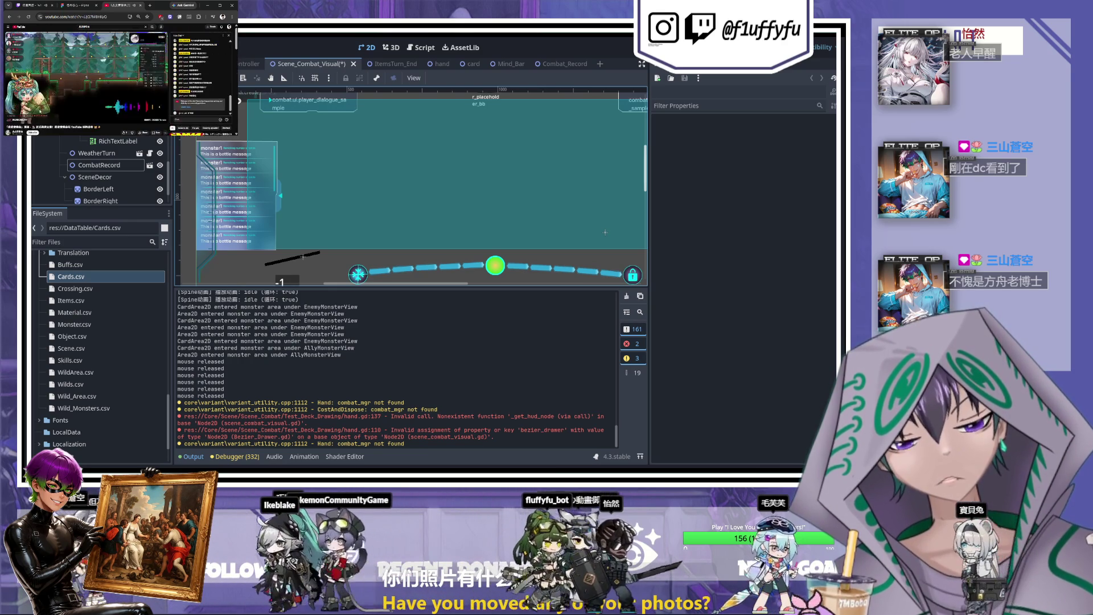
left_click(31, 6)
left_click(30, 5)
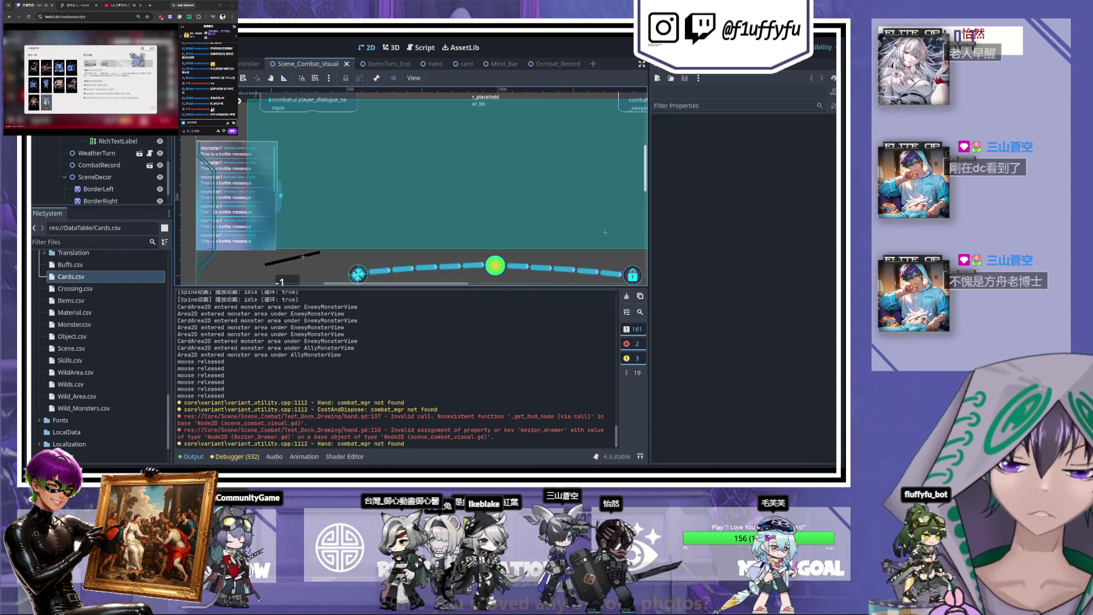
- Run the project, play 踏碎 on all enemies and 狂暴 on the left enemy, then check its status
key("F5")
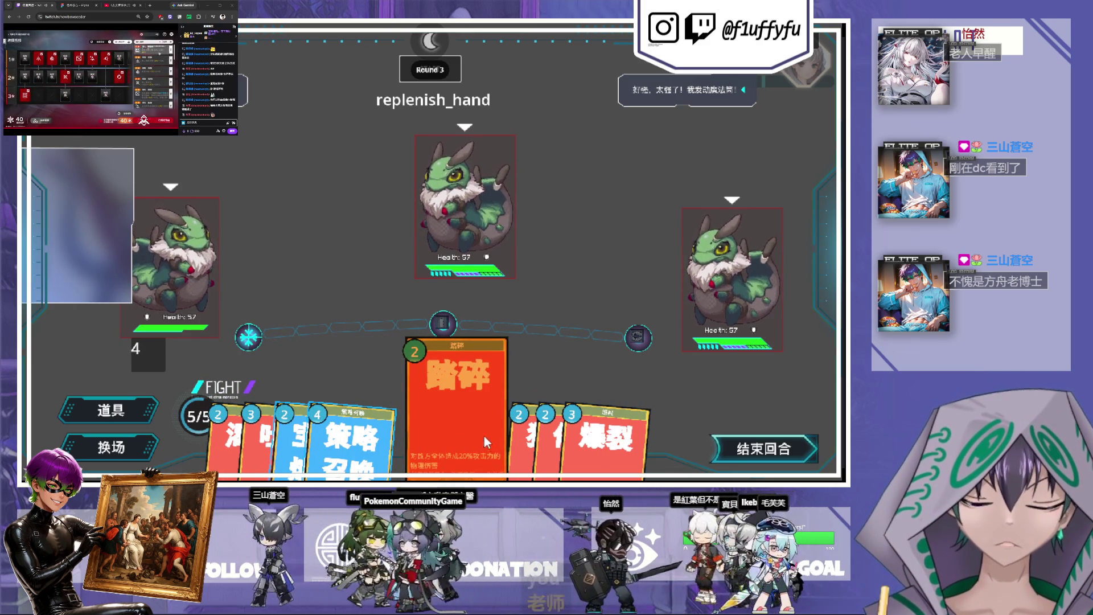
left_click_drag(476, 426, 491, 228)
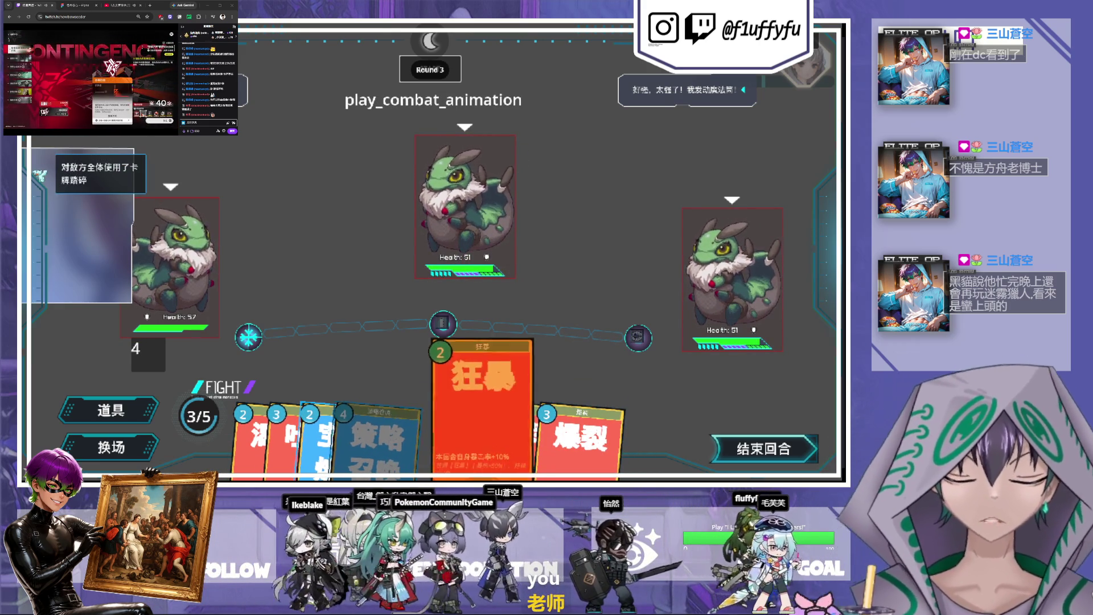
mouse_move(481, 398)
left_mouse_down()
mouse_move(143, 222)
mouse_move(423, 329)
mouse_move(182, 234)
mouse_move(181, 244)
left_mouse_up()
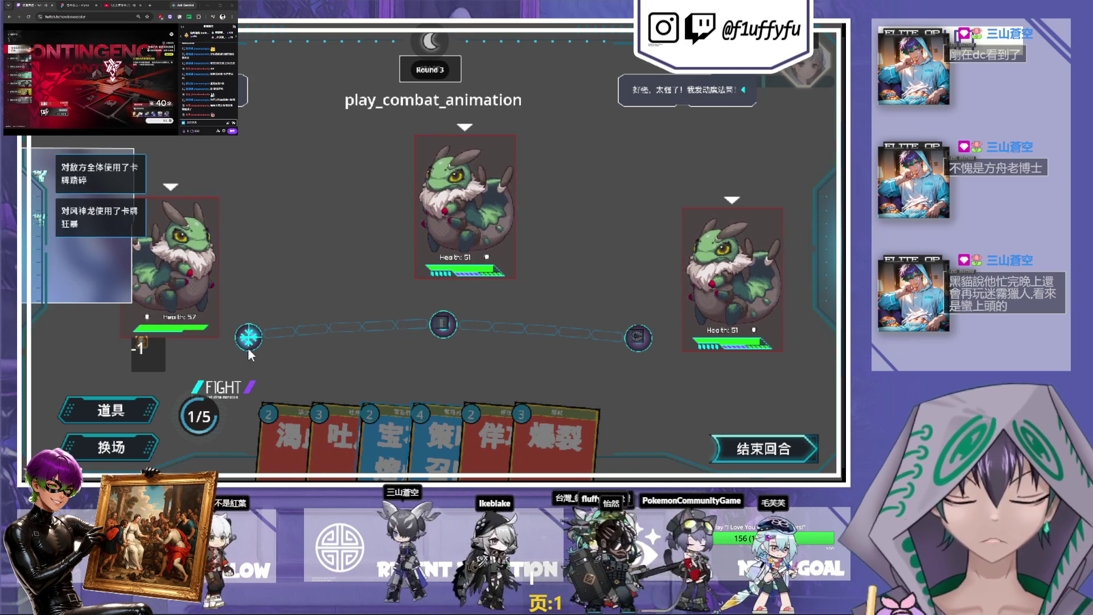
left_click(143, 343)
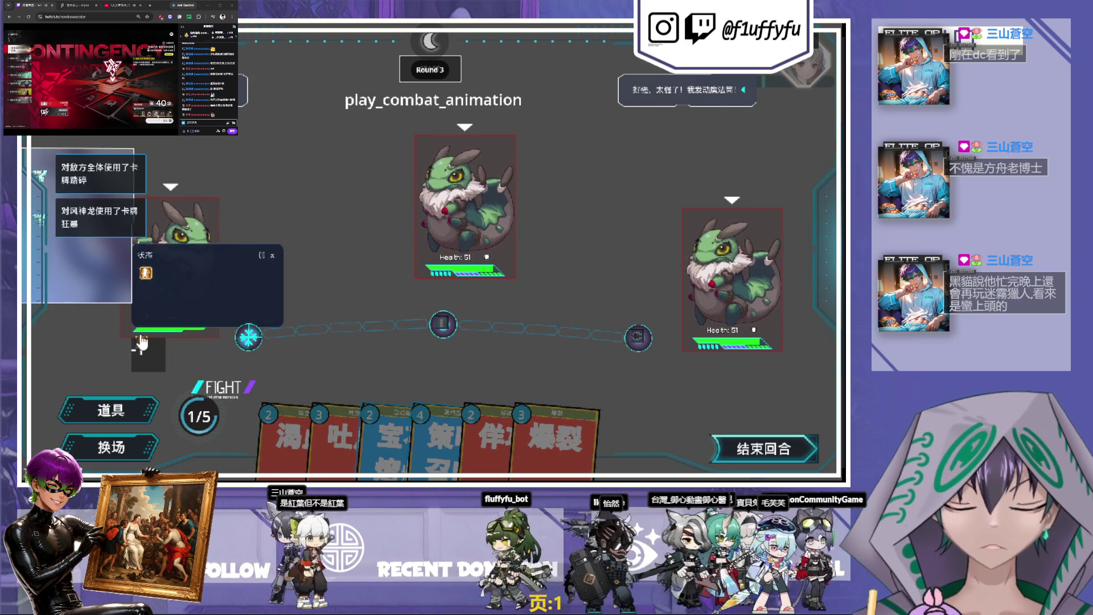
left_click(273, 254)
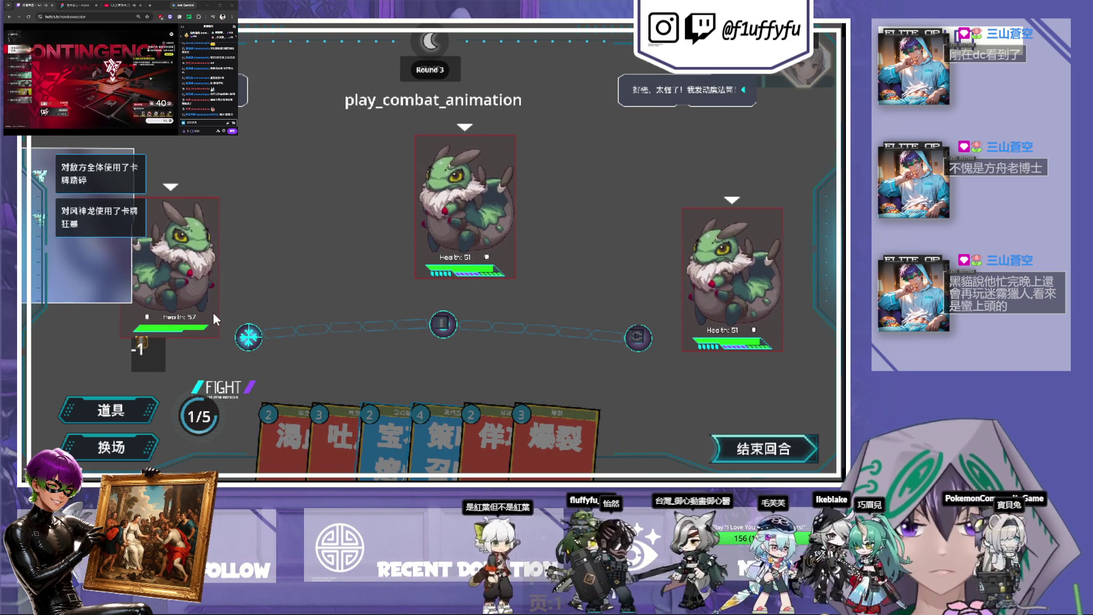
mouse_move(185, 287)
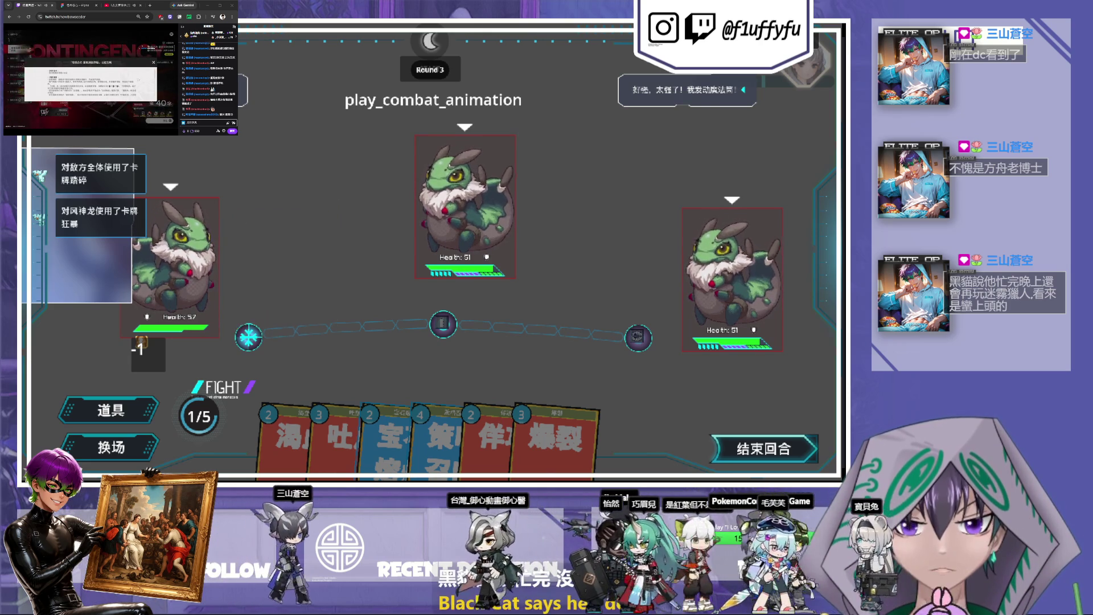
- Discard 爆裂 and 佯攻, then play 策略召唤, 渴血 on the left enemy and 吐息 on all enemies
mouse_move(560, 455)
left_click_drag(560, 456, 185, 405)
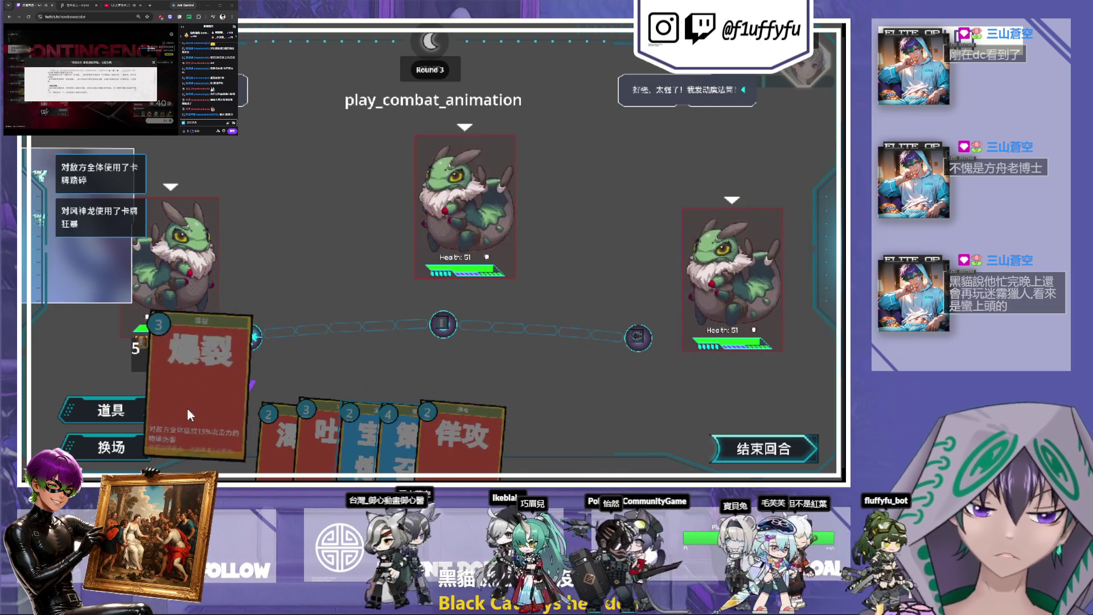
left_click_drag(531, 466, 186, 426)
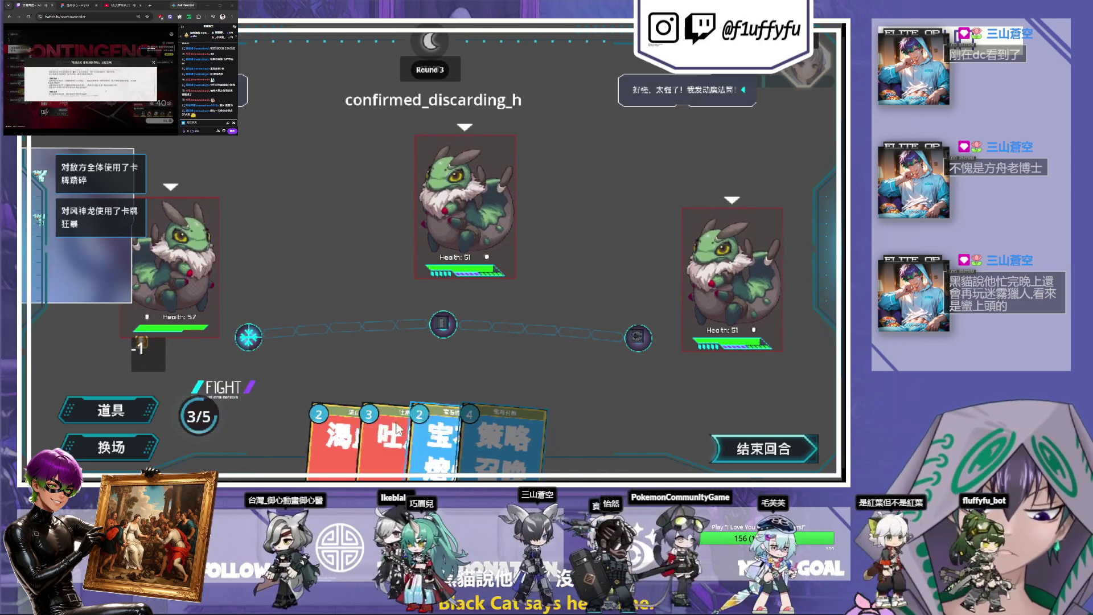
left_click_drag(493, 435, 228, 405)
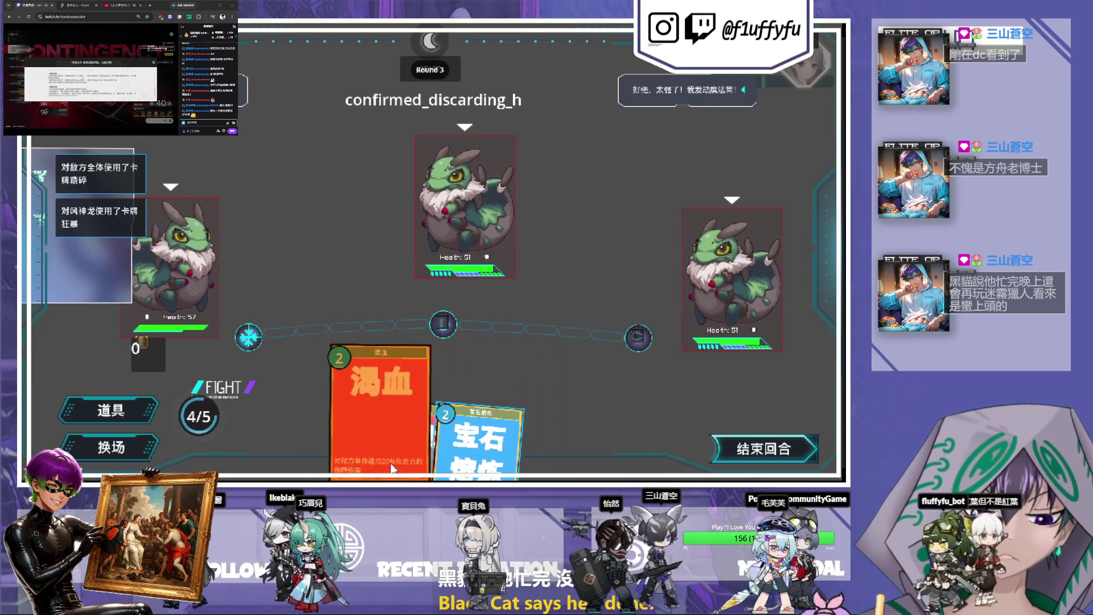
left_click_drag(392, 455, 399, 249)
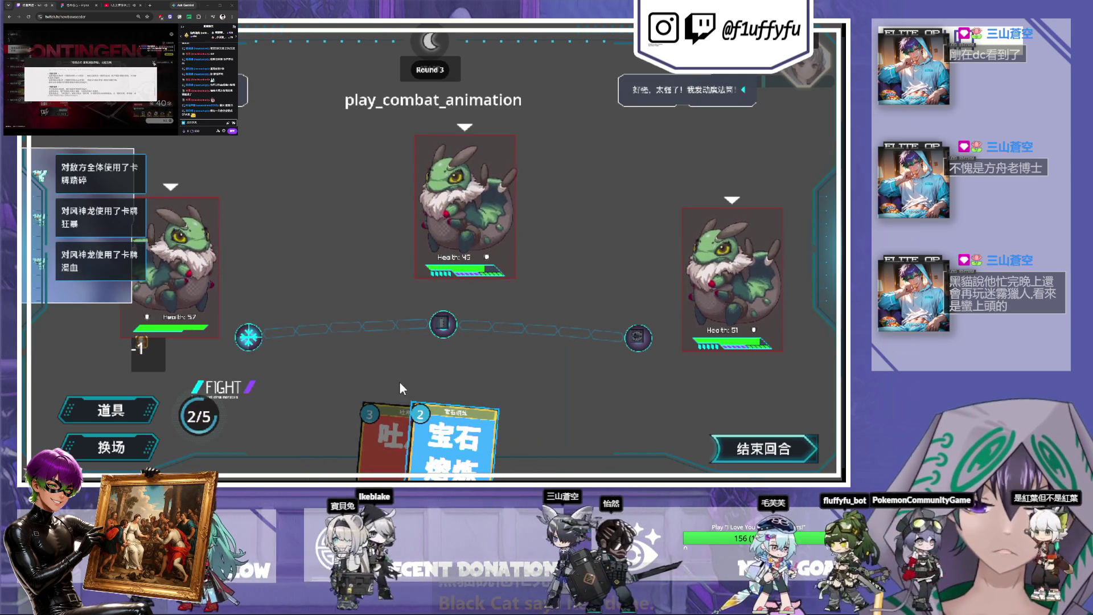
left_click_drag(388, 435, 183, 412)
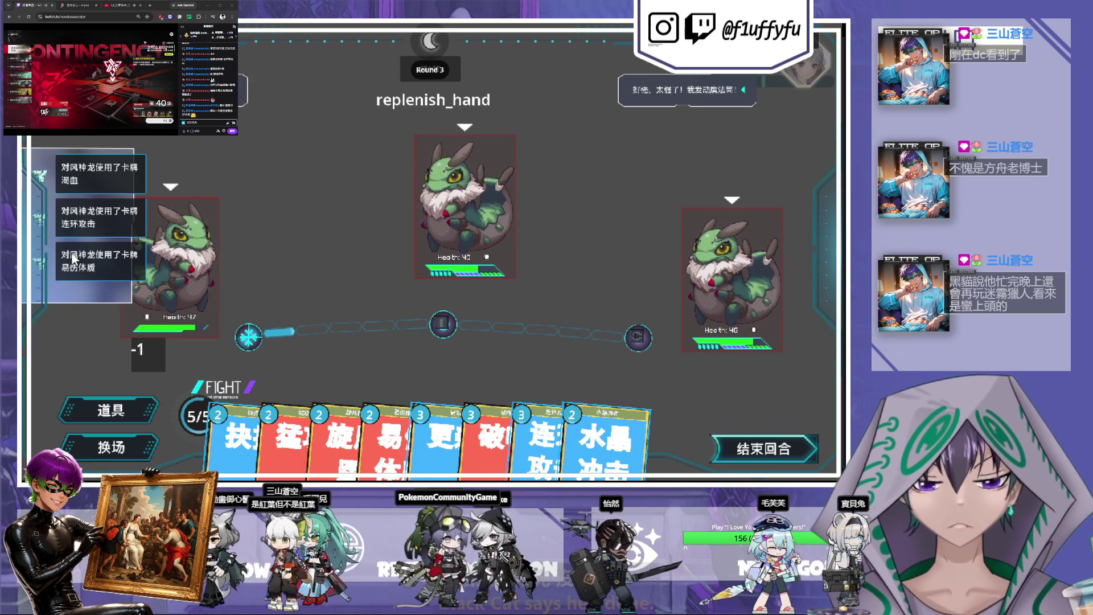
- Scroll through the in-game combat log, then leave the test run and return to the editor
scroll(119, 248, "down", 2)
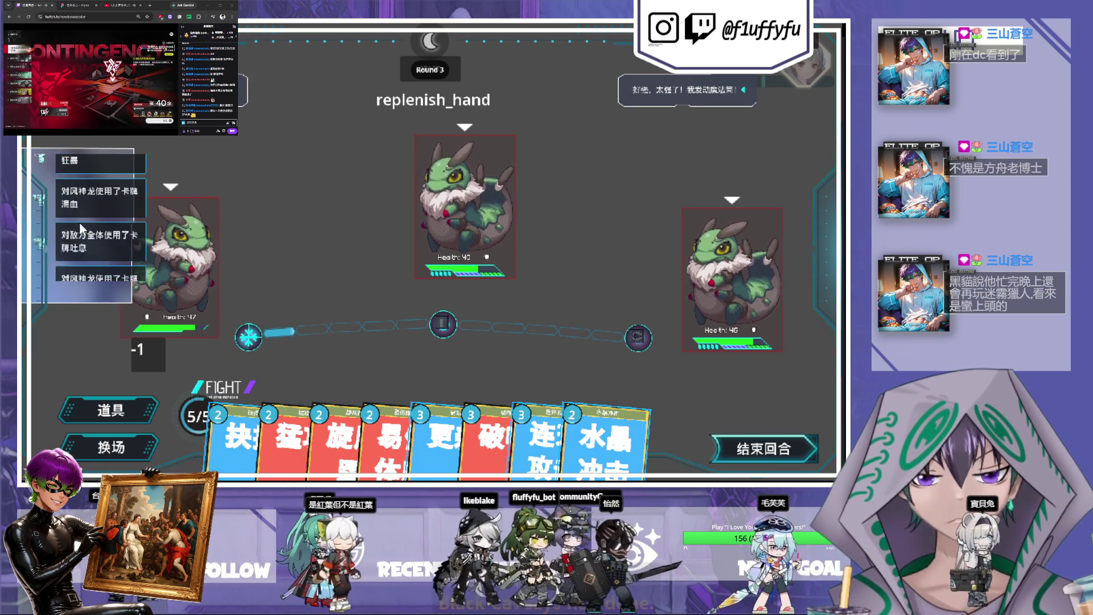
scroll(105, 240, "up", 2)
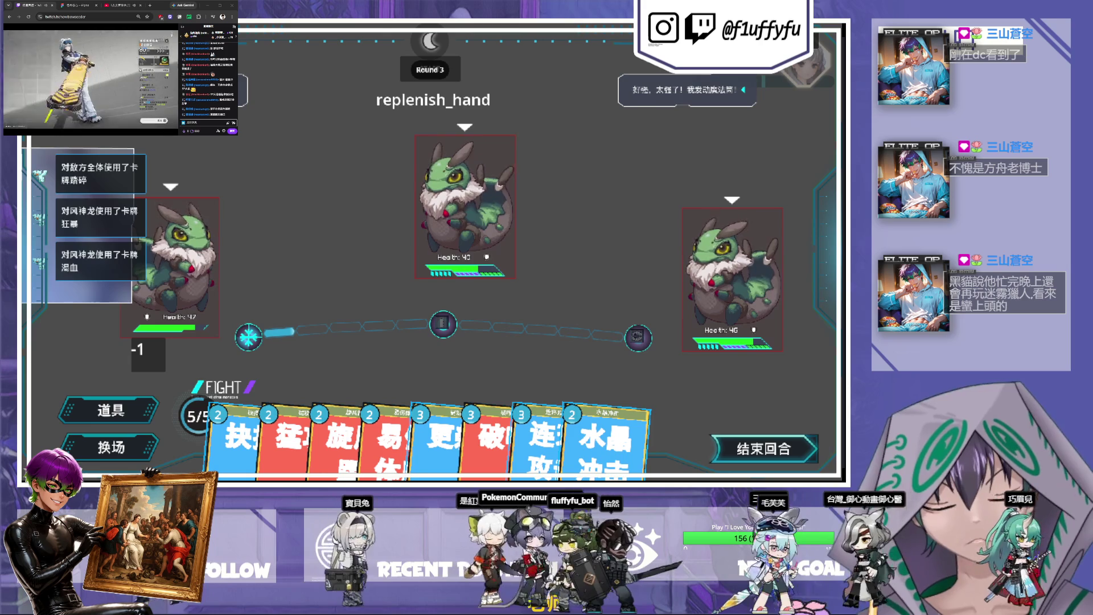
key("alt+Tab")
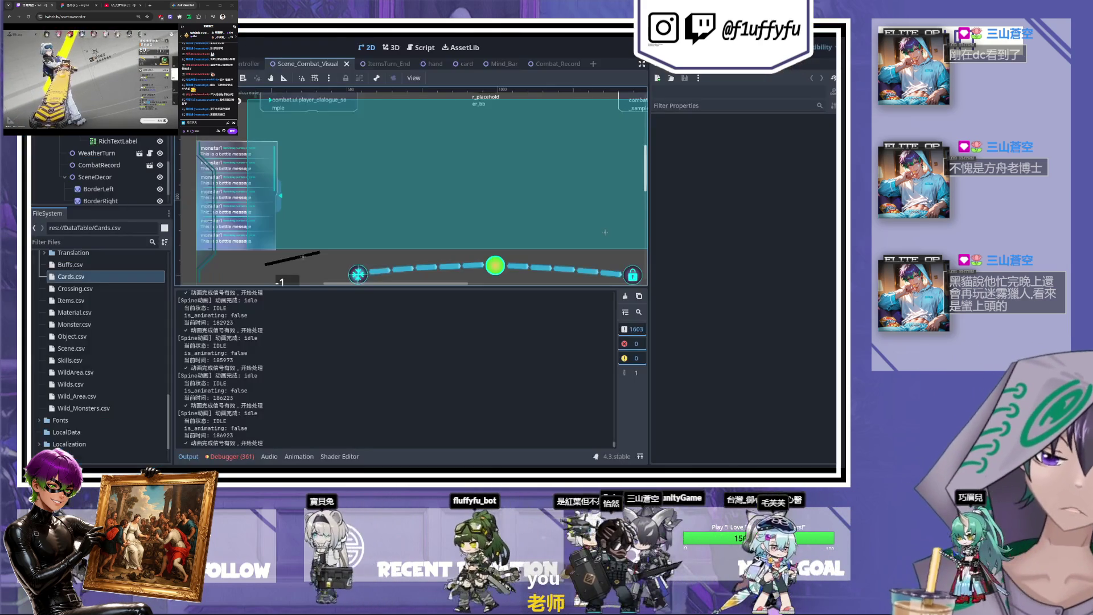
- Zoom the 2D viewport and switch to the Combat_Record scene with its sample log entries
scroll(323, 190, "up", 1)
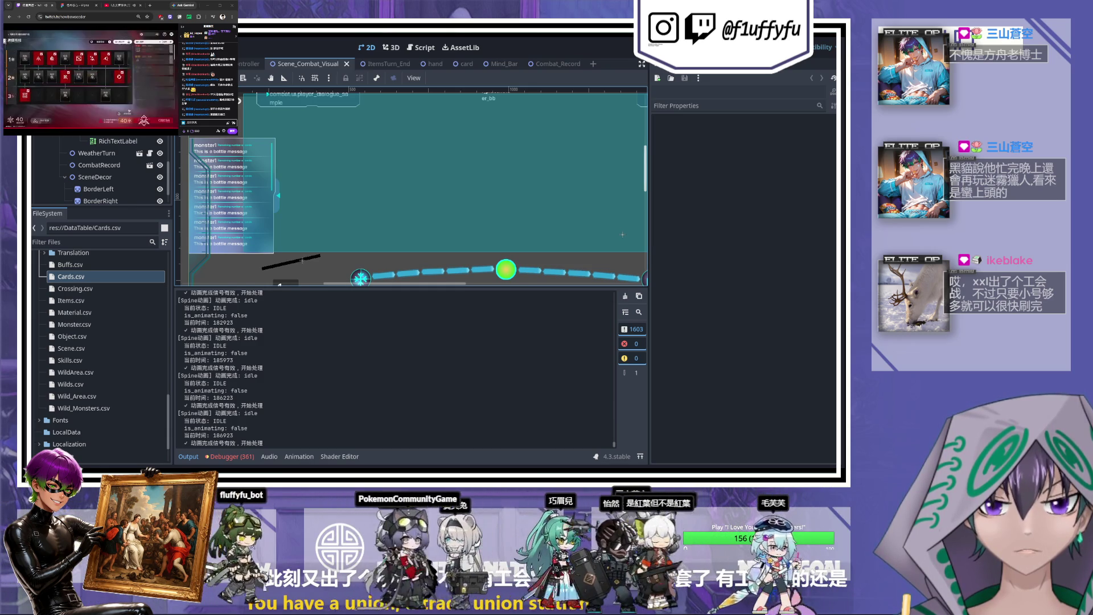
left_click(546, 64)
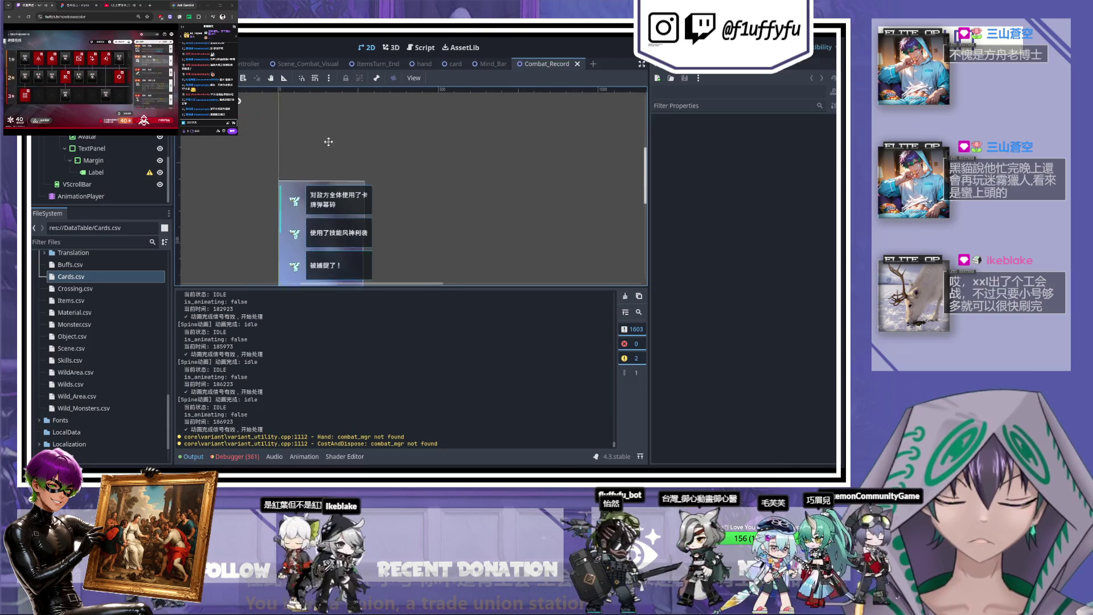
- Hide the ScrollbarBackground node and inspect the ScrollbarParent, ScrollContainer and Margin nodes
scroll(101, 155, "up", 3)
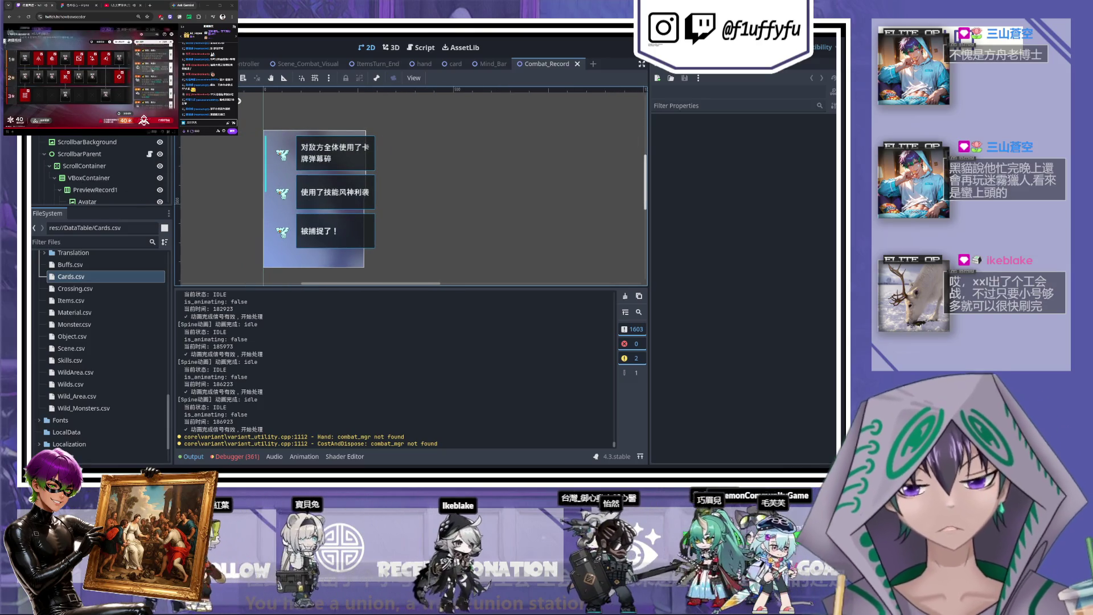
left_click(151, 144)
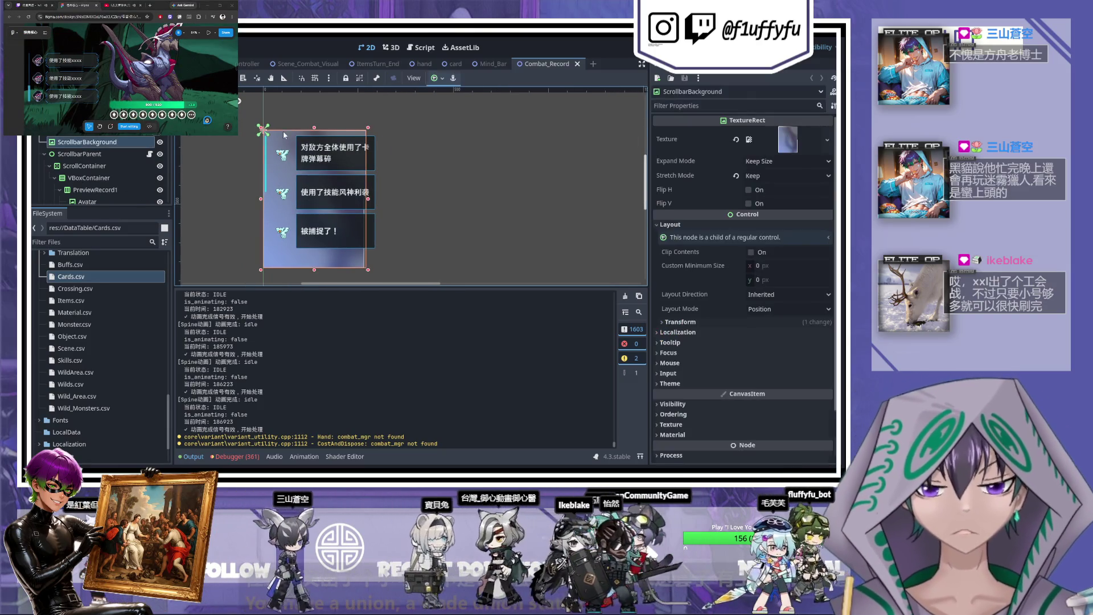
left_click(160, 142)
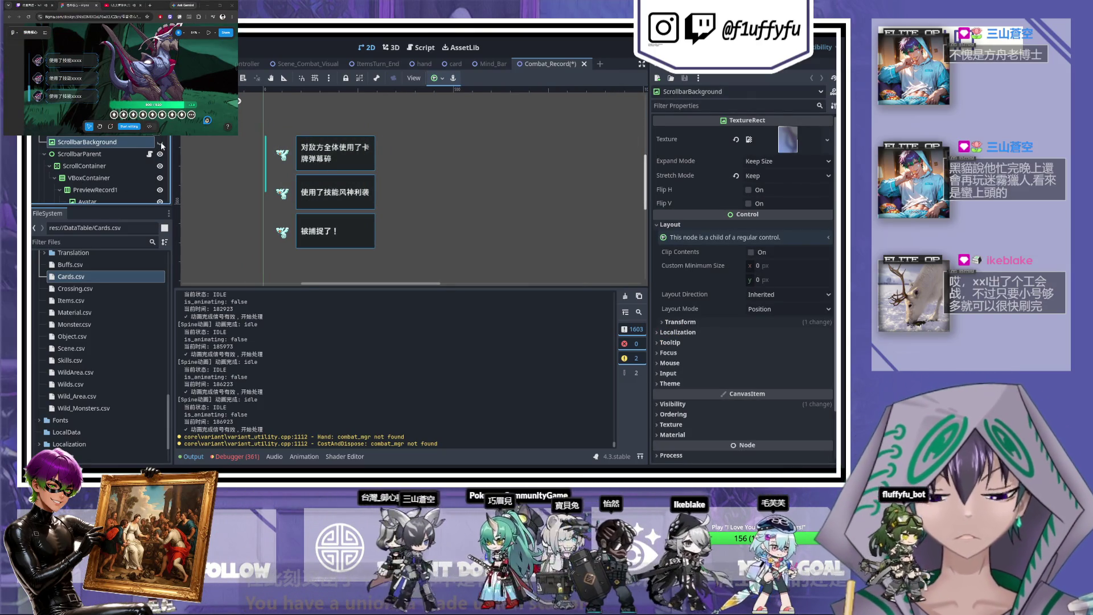
left_click(91, 155)
left_click(97, 166)
scroll(102, 171, "down", 2)
scroll(105, 175, "down", 2)
left_click(111, 154)
- Select the first record PreviewRecord1 and its avatar icon on the canvas
left_click(91, 119)
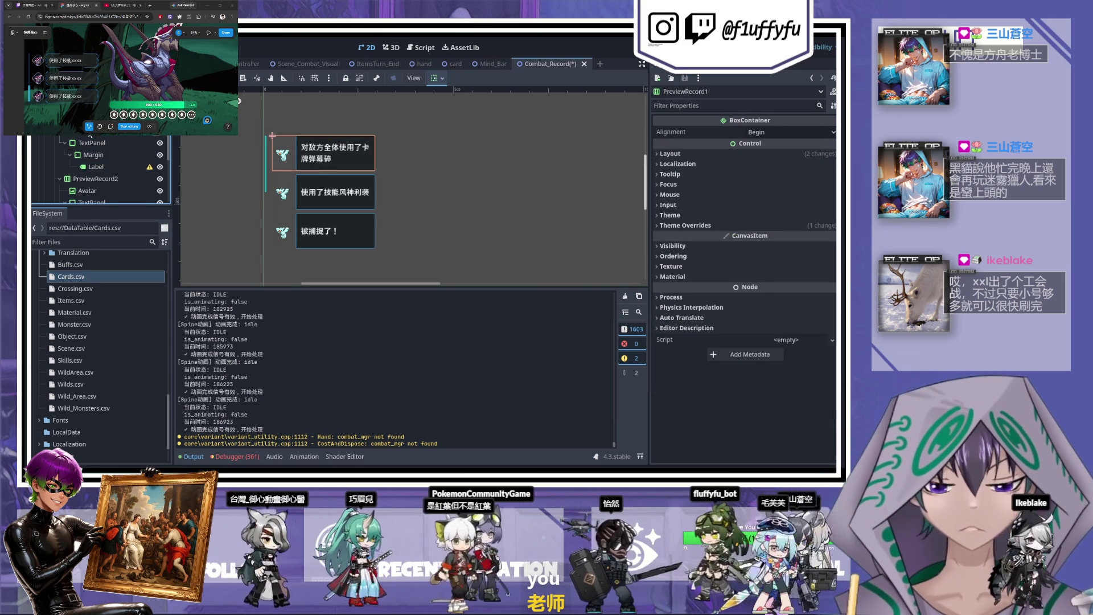
left_click(273, 144)
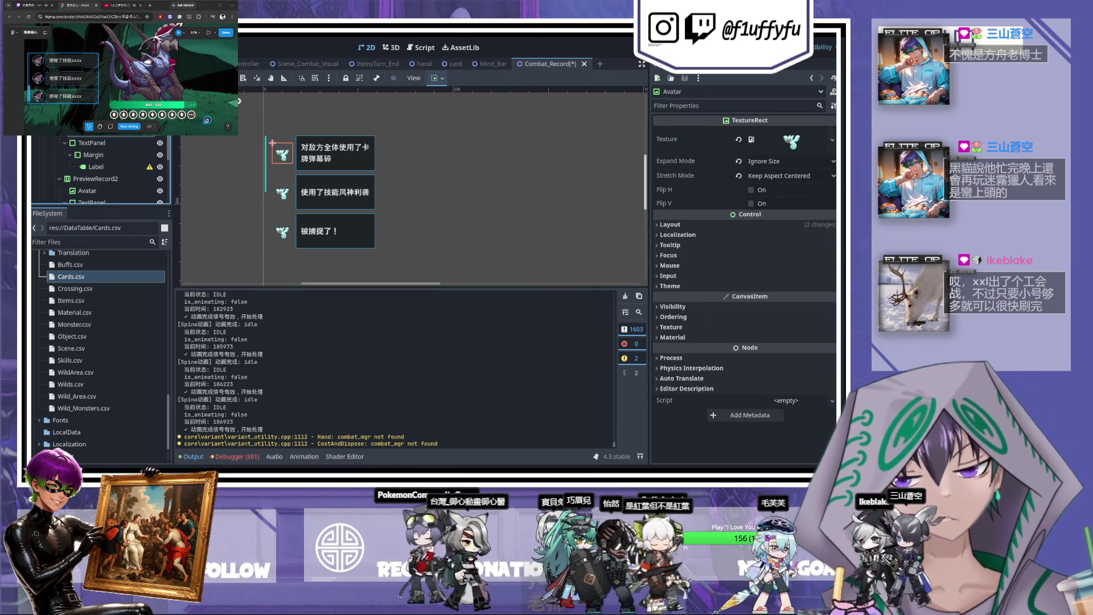
scroll(282, 171, "up", 4)
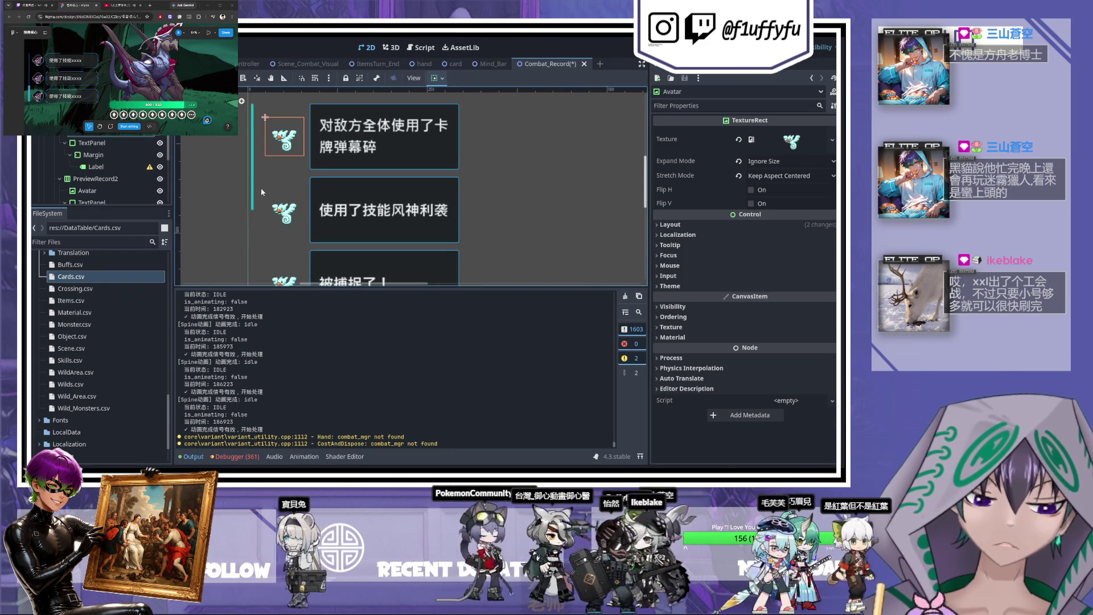
scroll(97, 359, "down", 3)
scroll(96, 357, "up", 3)
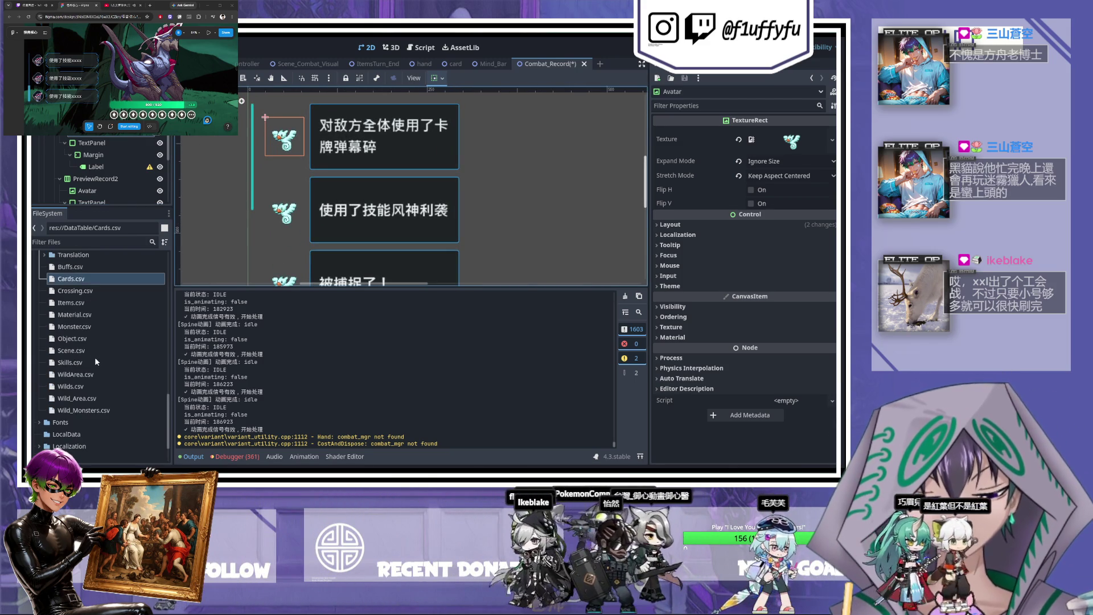
- Open Monster.csv in the Inspector, expanding Records element 0 and the Headers column names
left_click(74, 326)
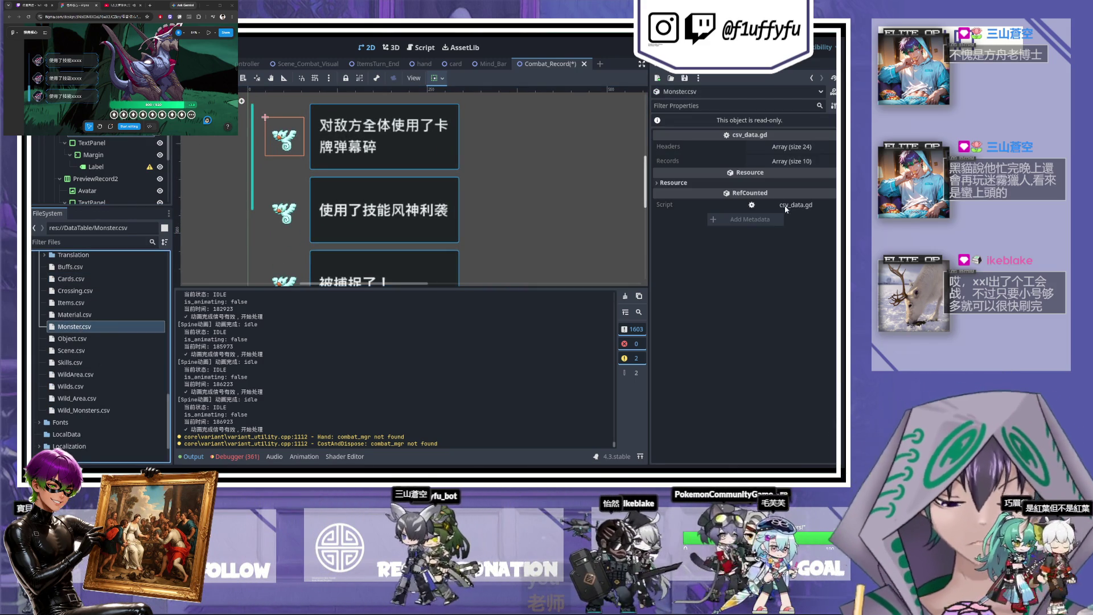
left_click(784, 160)
left_click(784, 189)
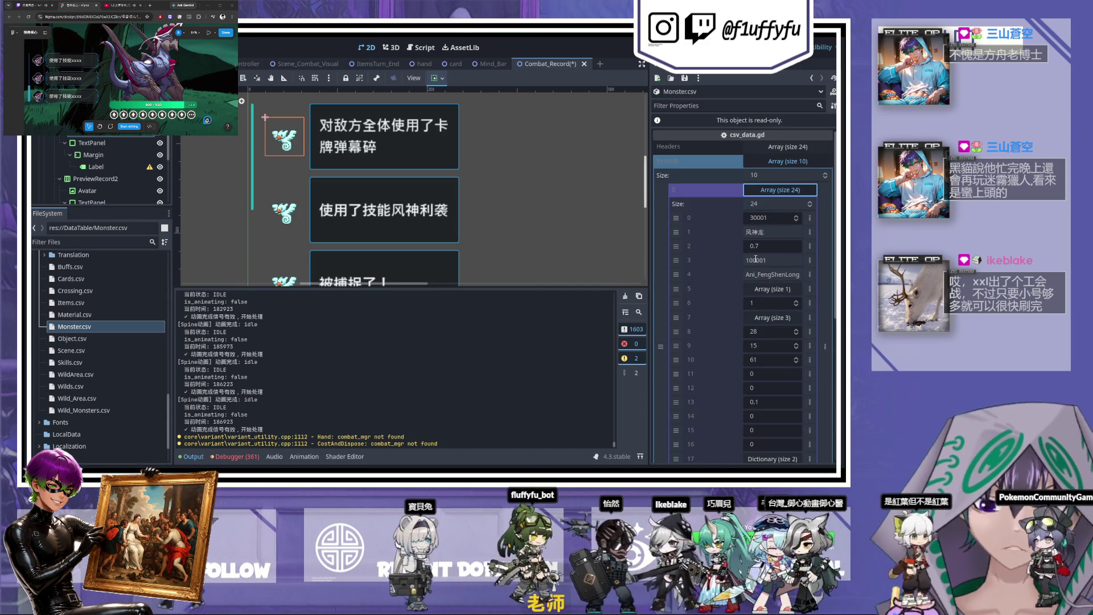
left_click(778, 146)
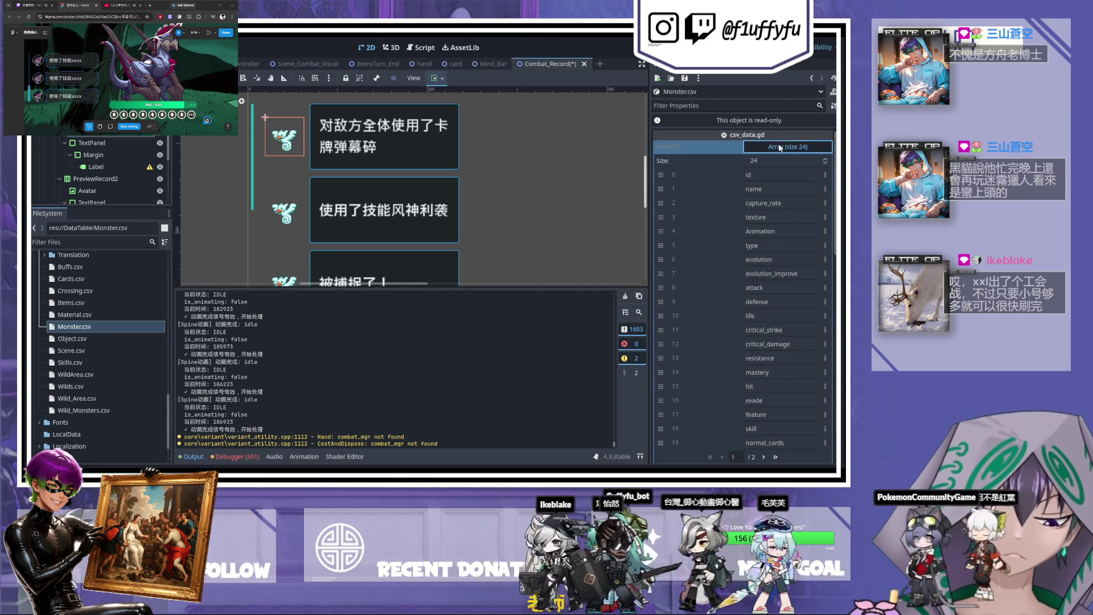
- Collapse the Headers list in the Inspector and the Scene folder in FileSystem
left_click(780, 147)
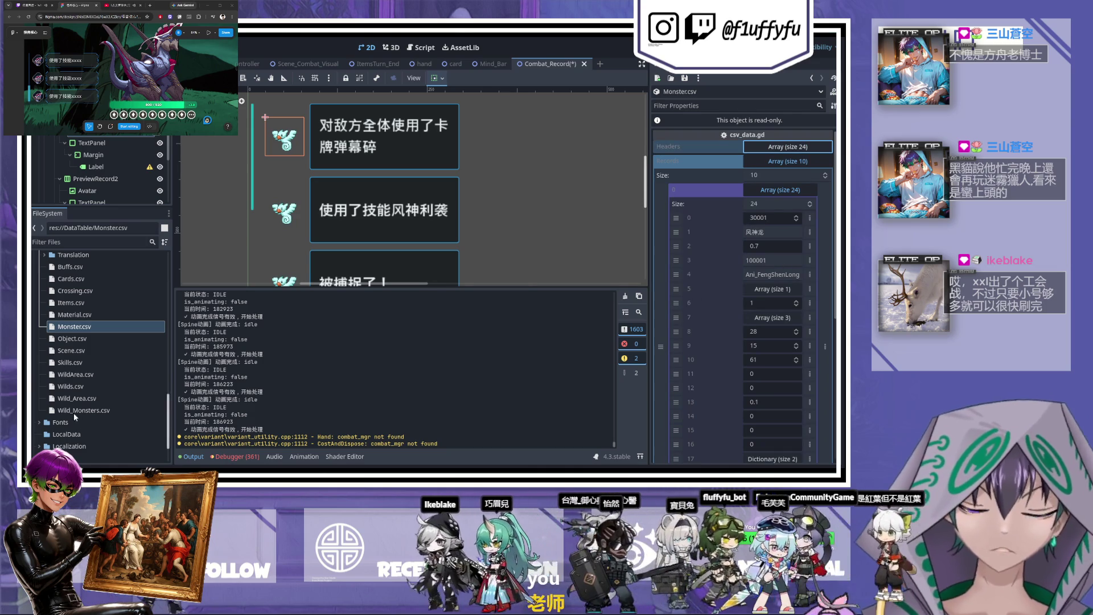
scroll(76, 413, "up", 10)
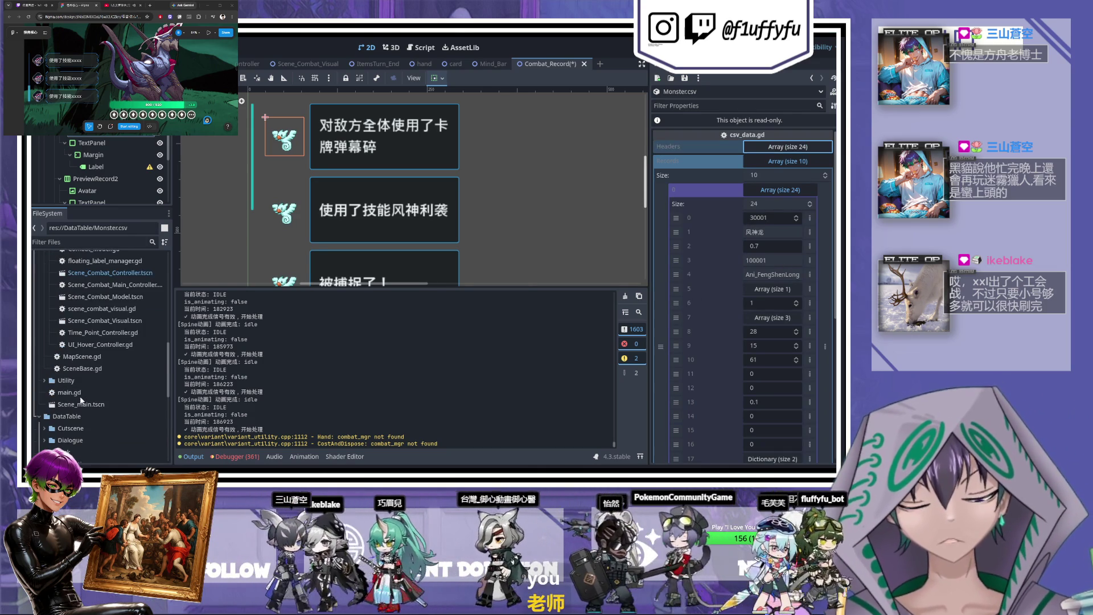
scroll(101, 422, "up", 10)
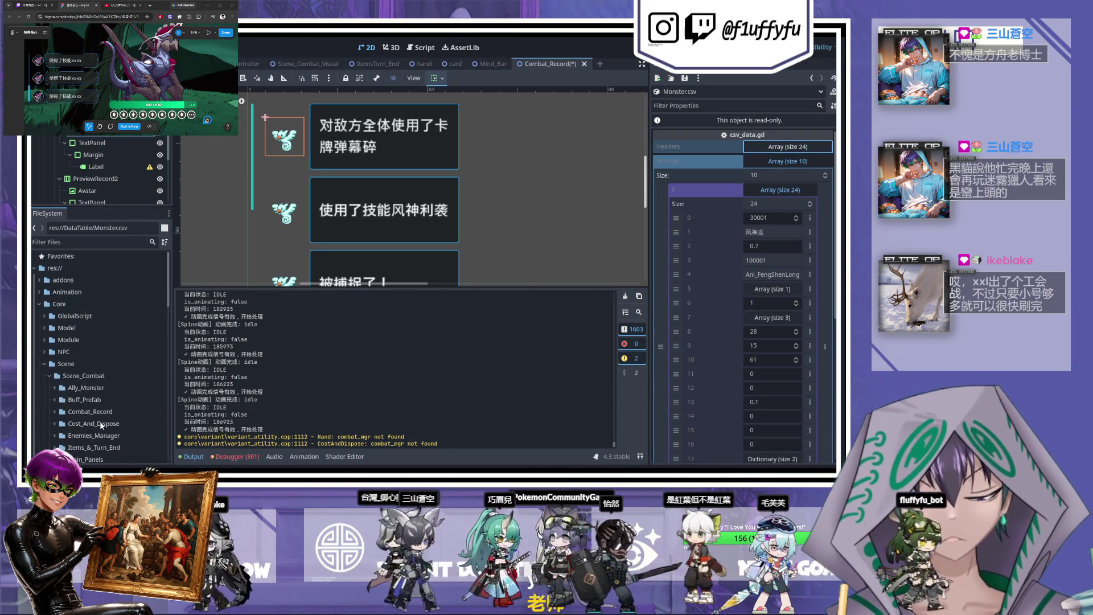
left_click(44, 364)
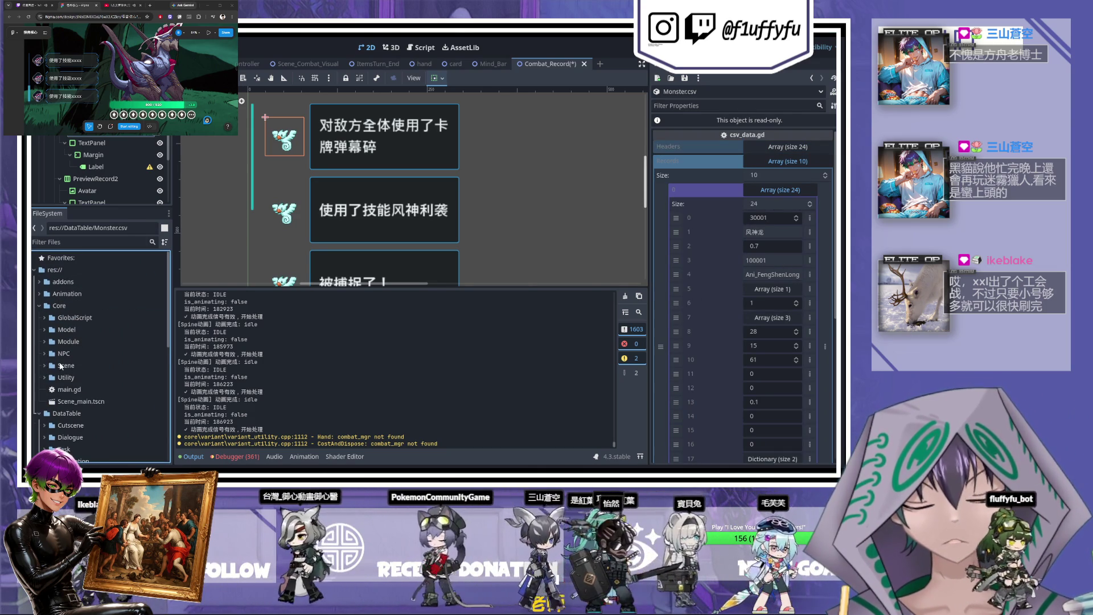
- Expand Texture/Texture_Monsters and select the monster texture 100001.png
scroll(57, 379, "down", 5)
scroll(41, 370, "down", 4)
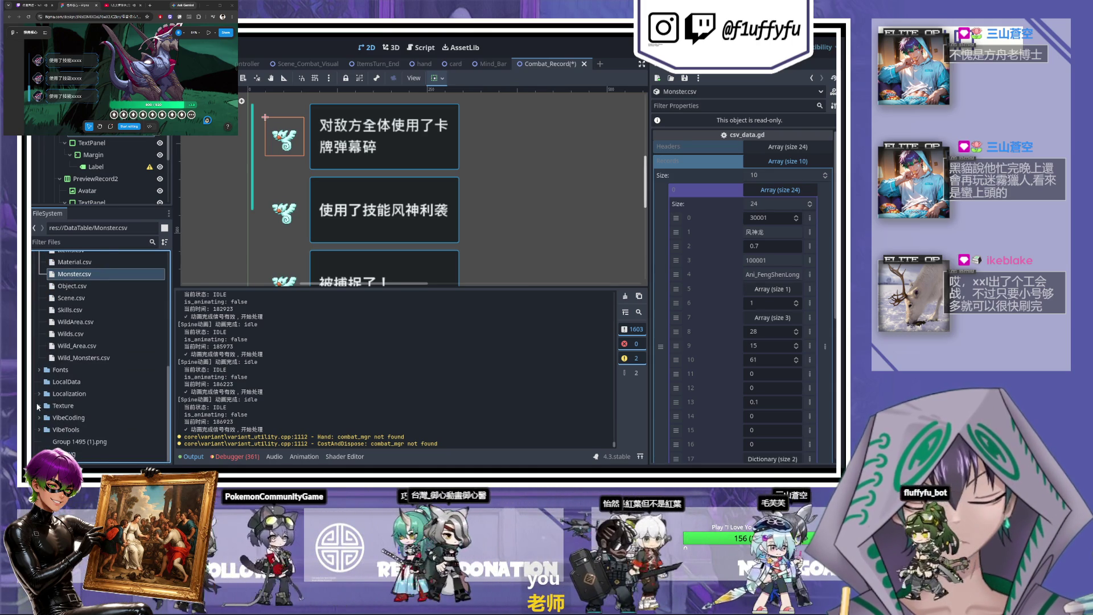
left_click(39, 406)
scroll(46, 382, "down", 3)
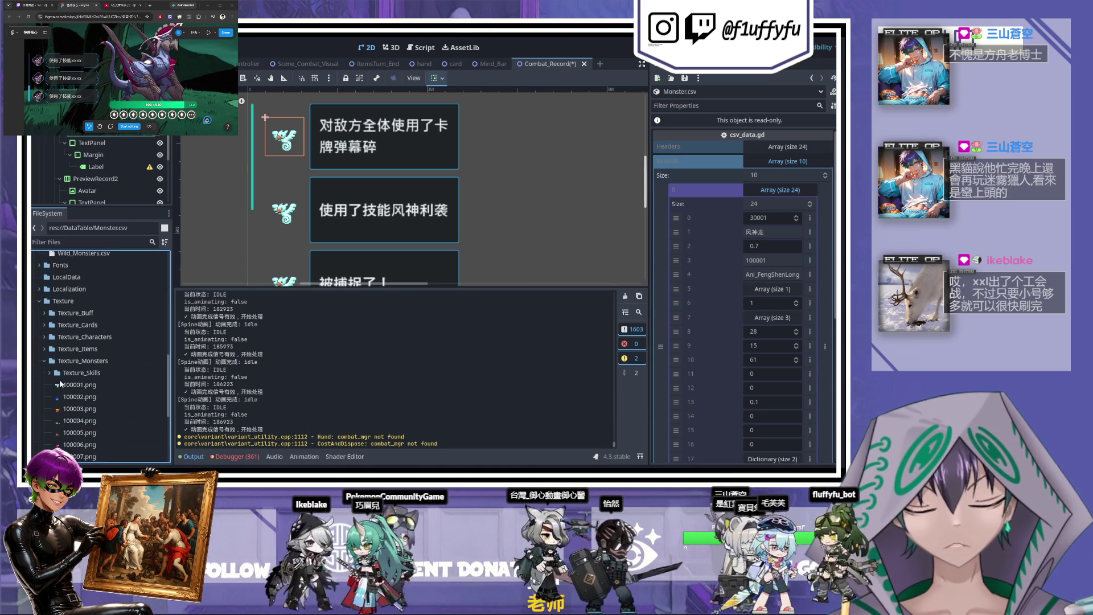
left_click(57, 384)
scroll(48, 371, "down", 3)
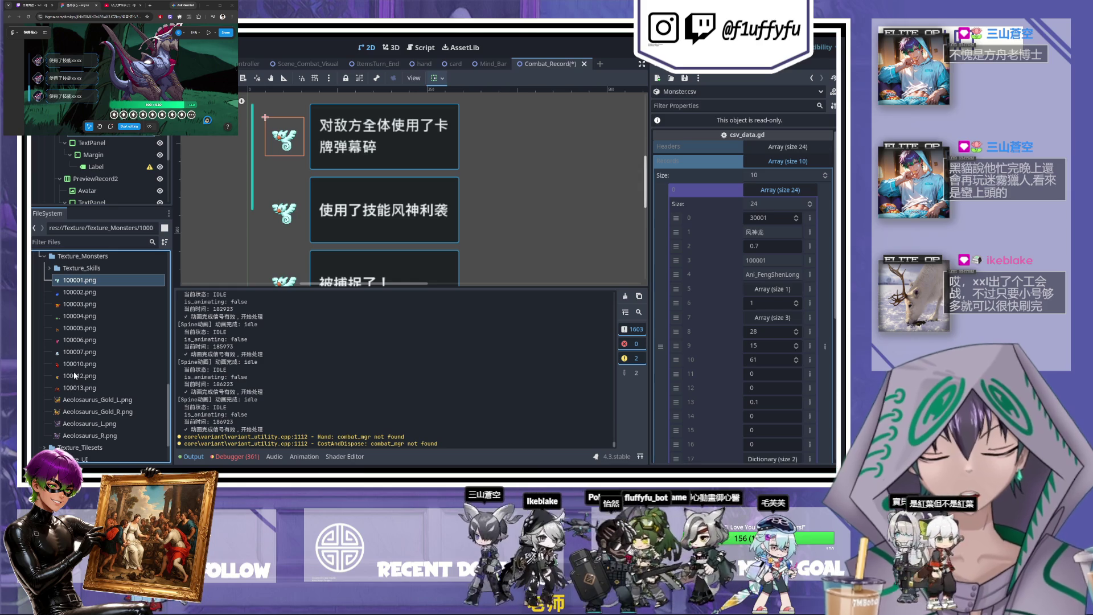
scroll(73, 371, "up", 3)
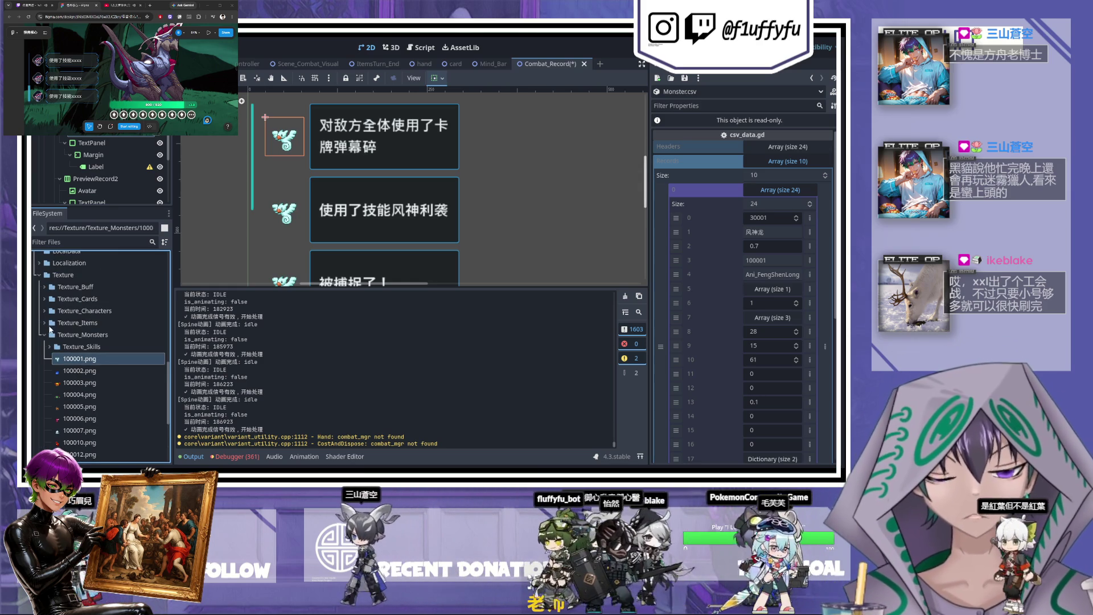
scroll(57, 347, "down", 3)
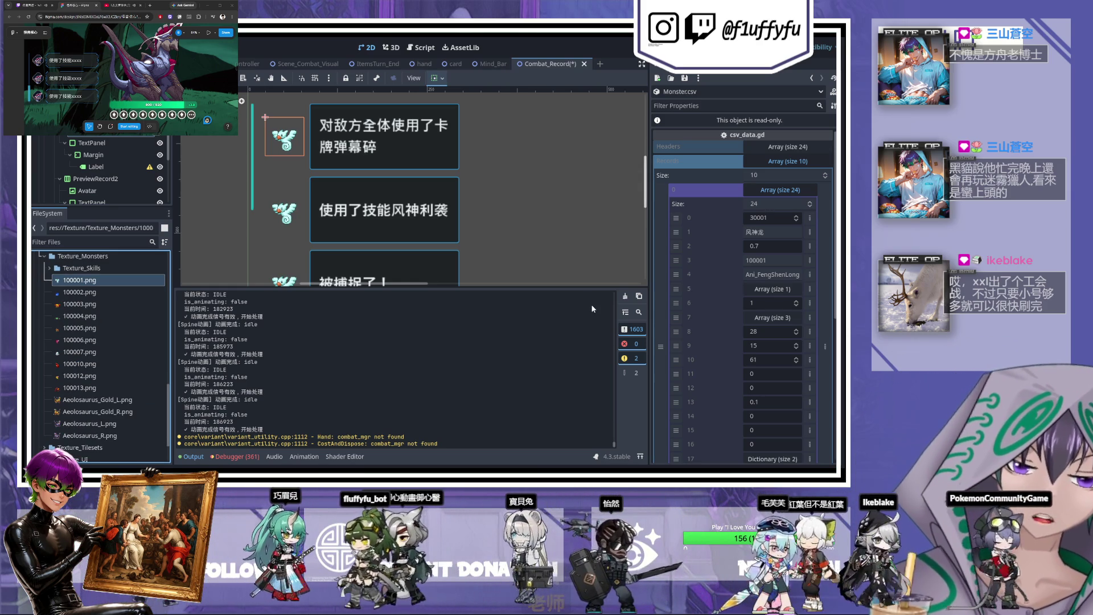
scroll(476, 225, "down", 1)
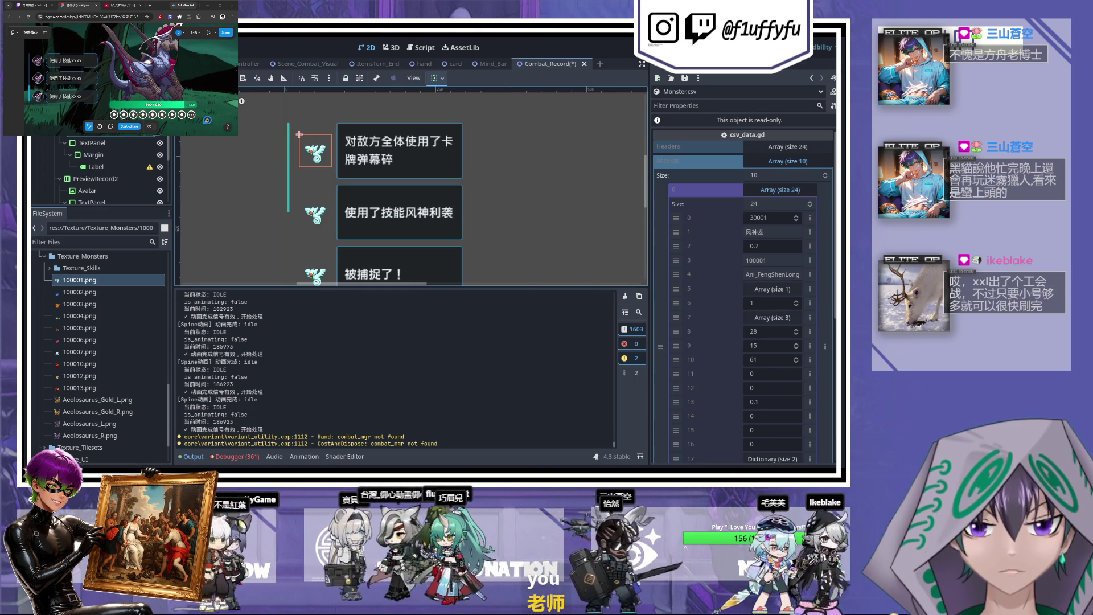
- Zoom out the 2D canvas, then save the Combat_Record scene and run the game with F5
scroll(339, 183, "down", 2)
scroll(319, 148, "down", 1)
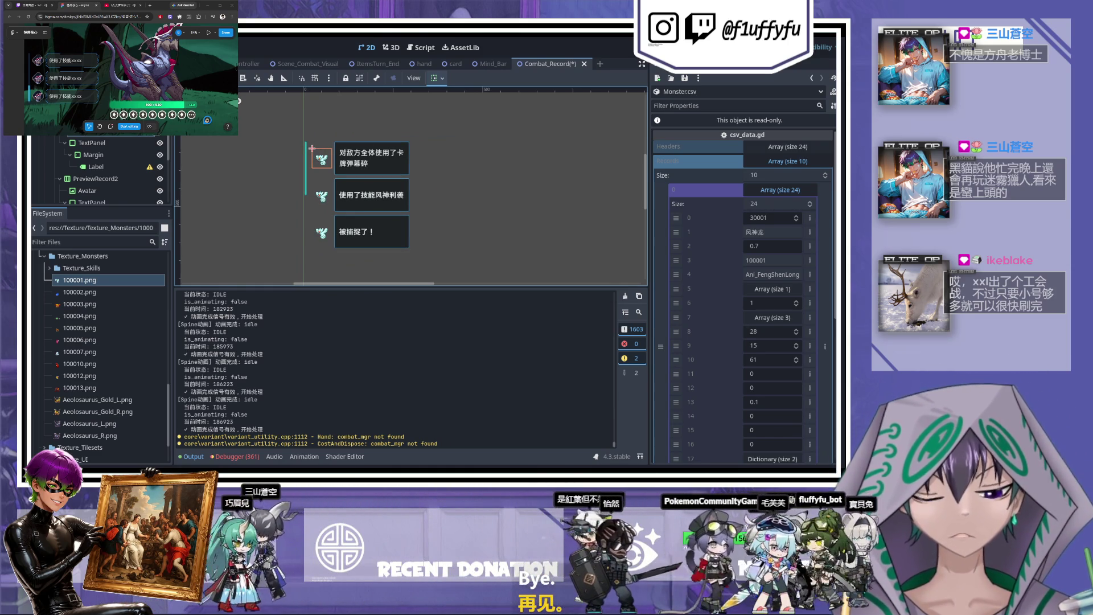
key("F5")
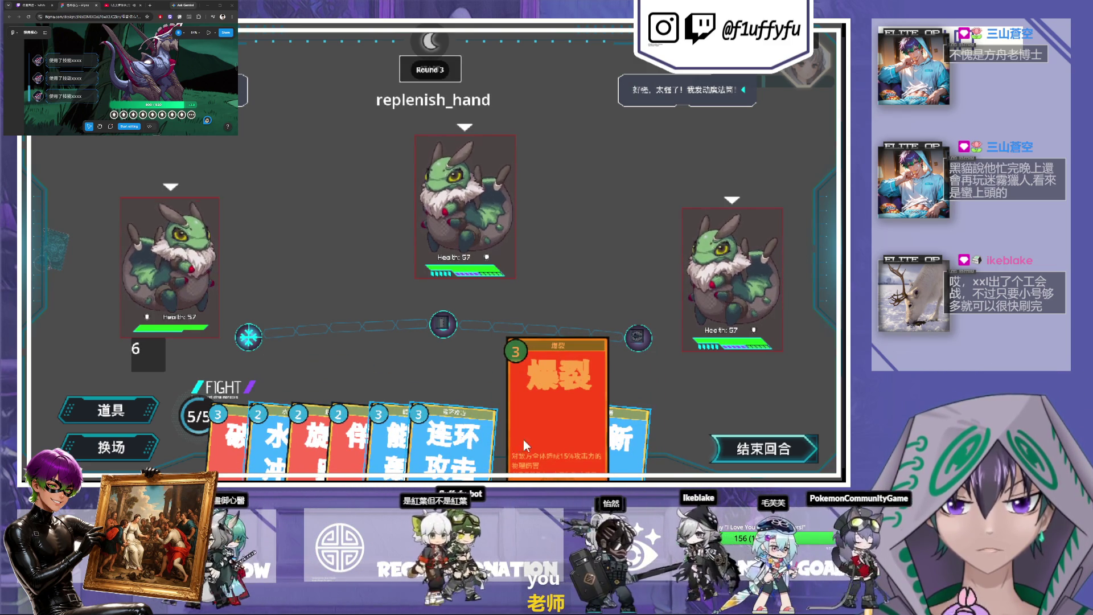
- Pick the 破喉 card from the hand and play it on the centre enemy
left_click(481, 441)
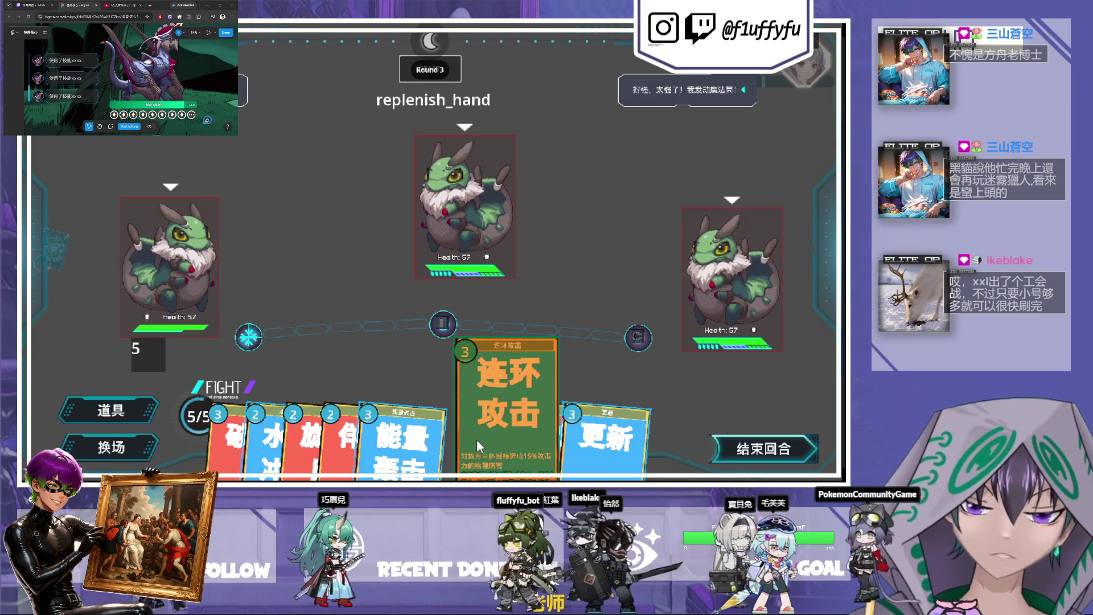
left_click(476, 433)
left_click(263, 419)
left_click(234, 408)
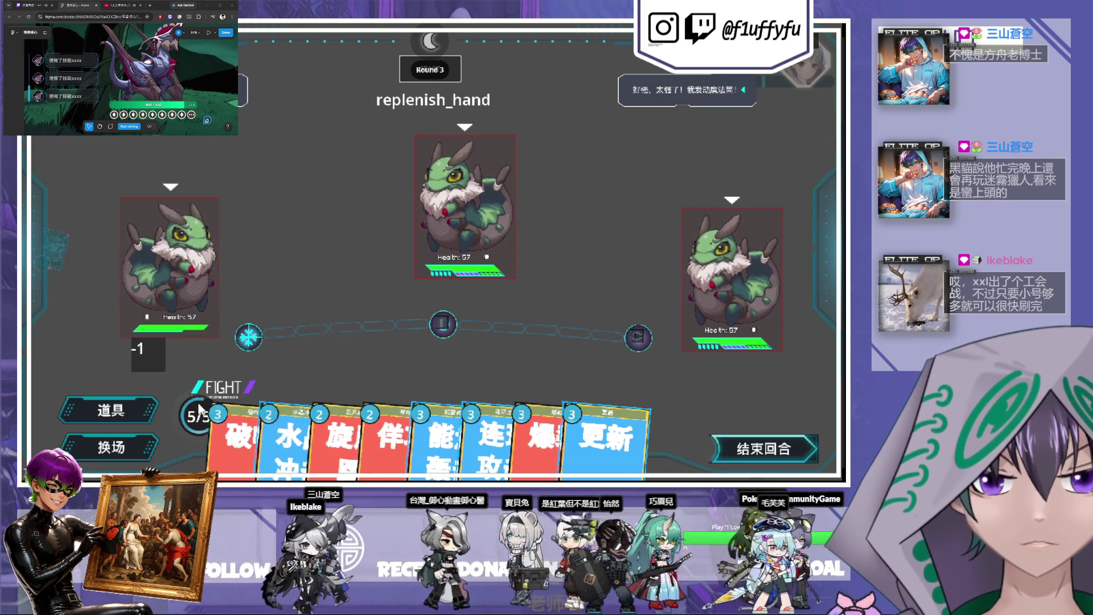
left_click(452, 217)
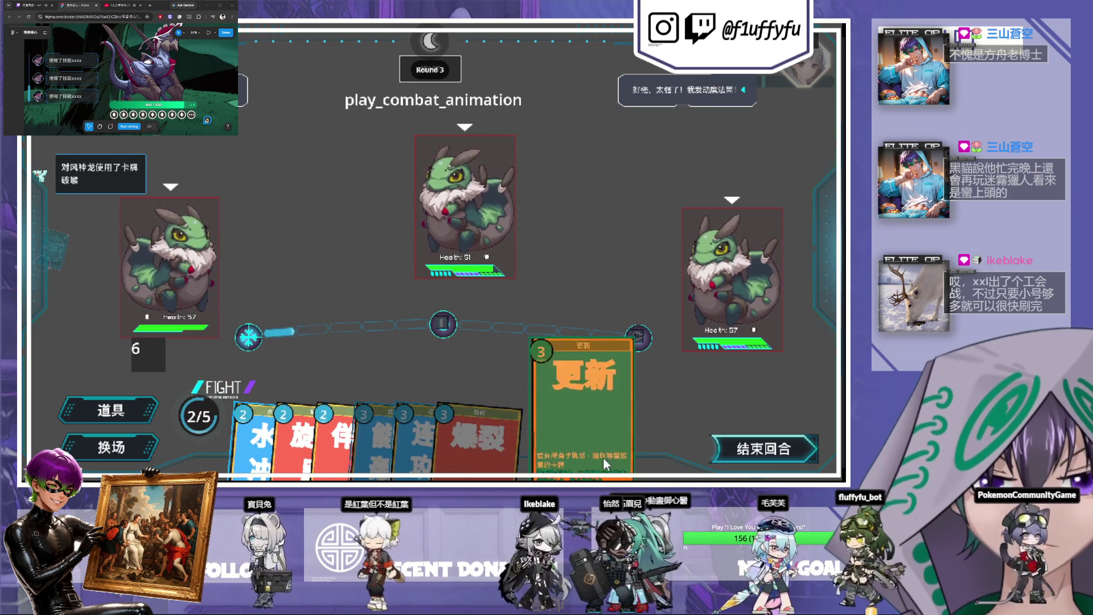
- Discard the 更新 card and play 爆裂 against all enemies
left_click(603, 457)
left_click(197, 411)
left_click(539, 443)
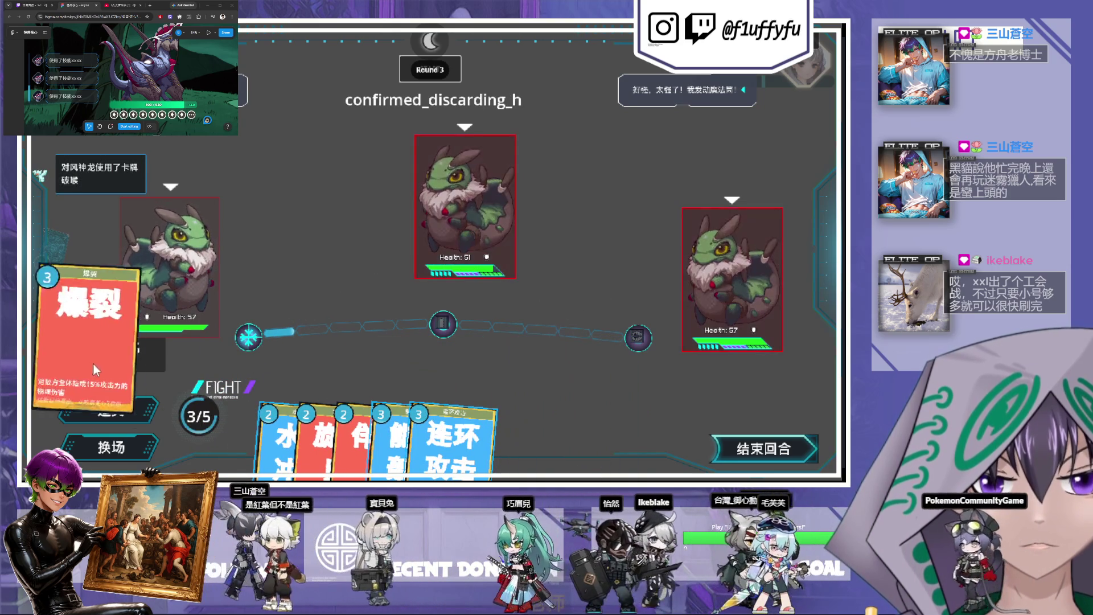
left_click(443, 238)
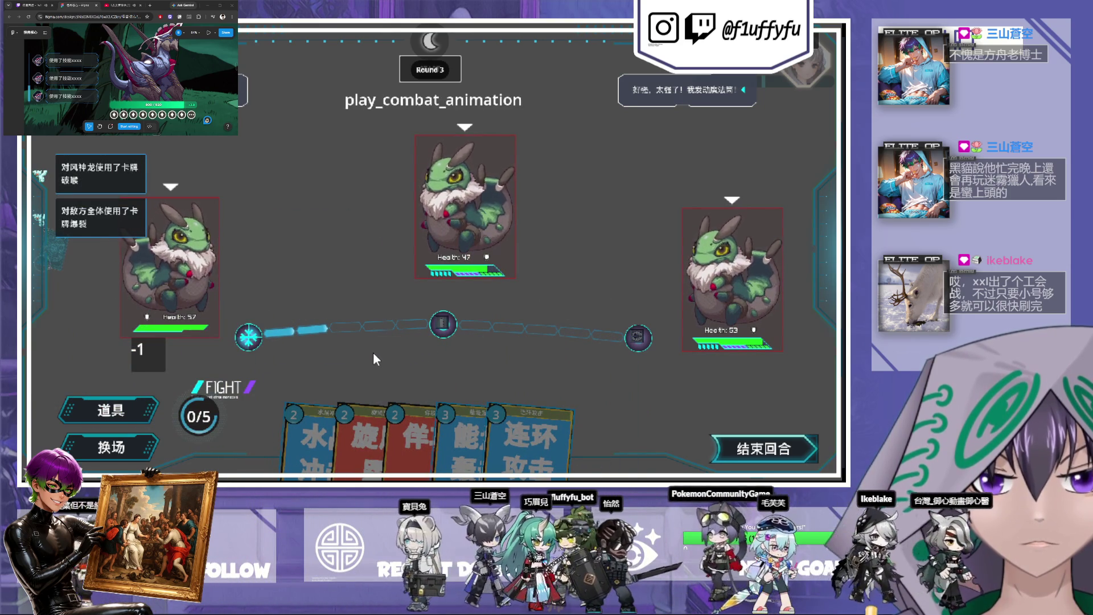
- Cast 能量轰击 at the left enemy, discarding to pay, then play 伴攻 on the middle enemy
key("4")
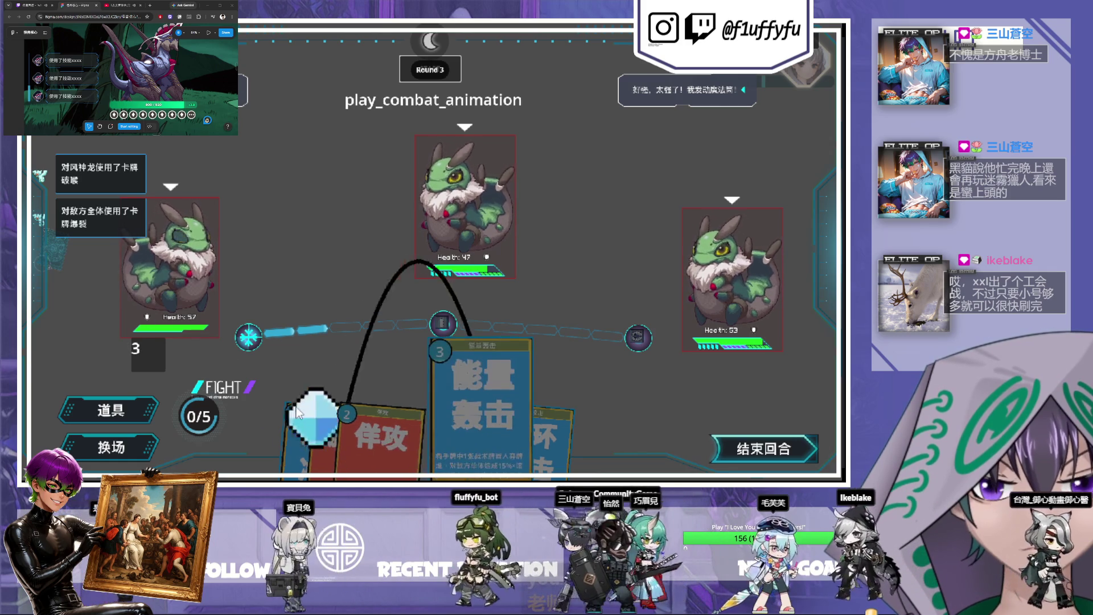
left_click(170, 404)
left_click(499, 426)
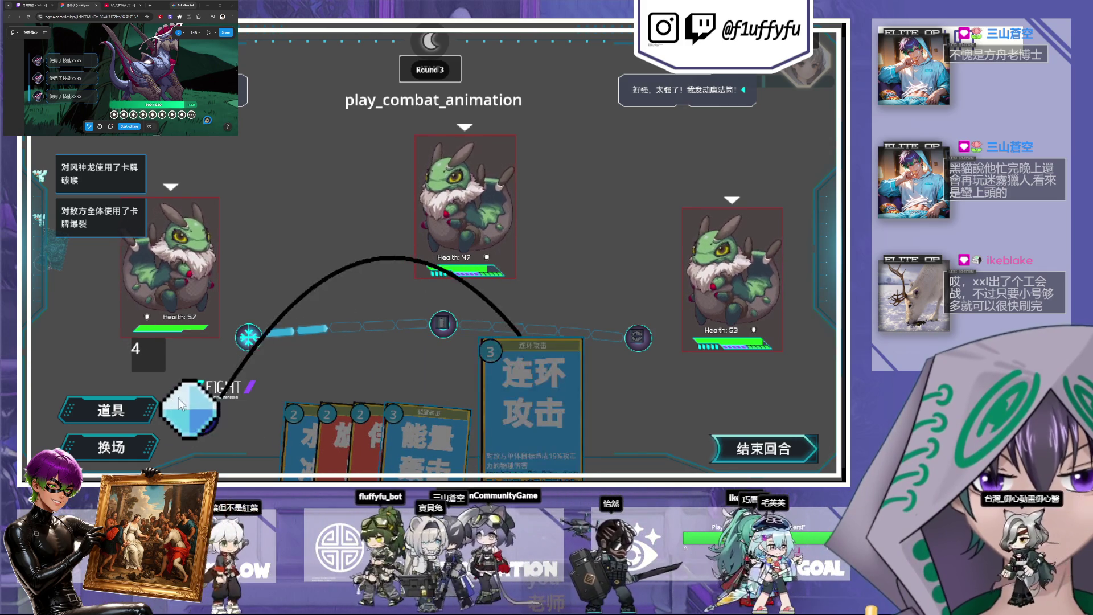
left_click(190, 407)
key("4")
left_click(244, 410)
left_click(466, 455)
left_click(471, 179)
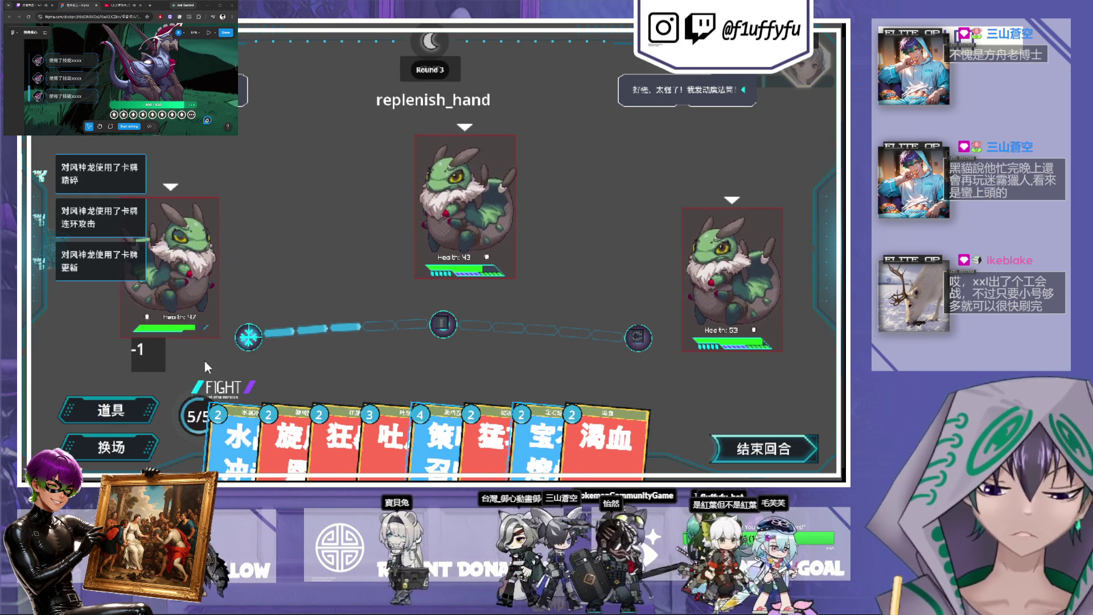
- Scroll the combat log to check the 风神龙 entries, then stop the game with F8
scroll(111, 219, "up", 2)
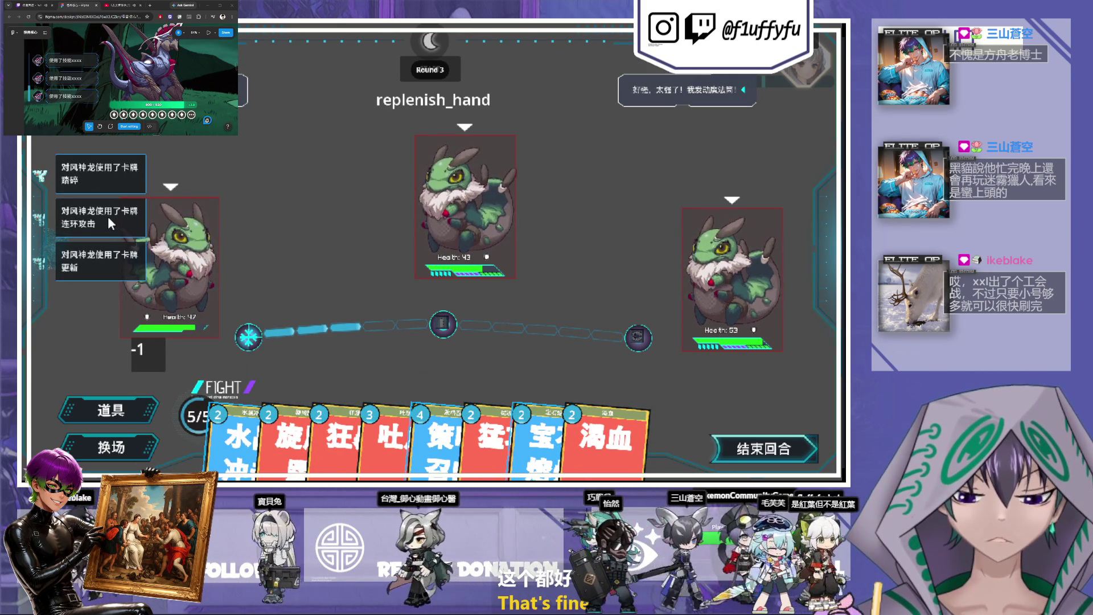
scroll(108, 215, "down", 1)
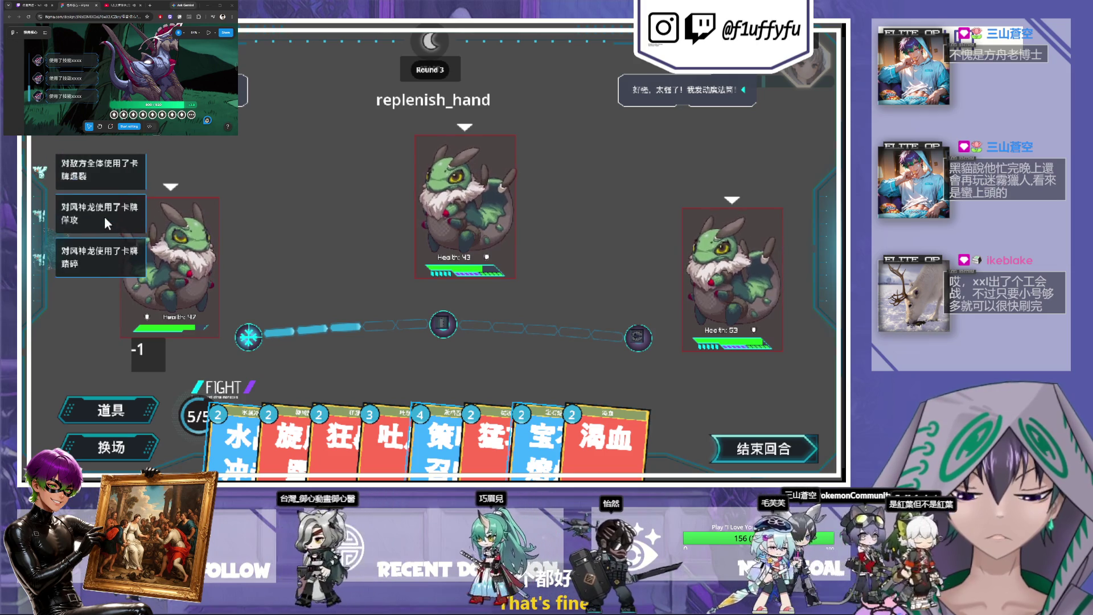
scroll(109, 234, "down", 3)
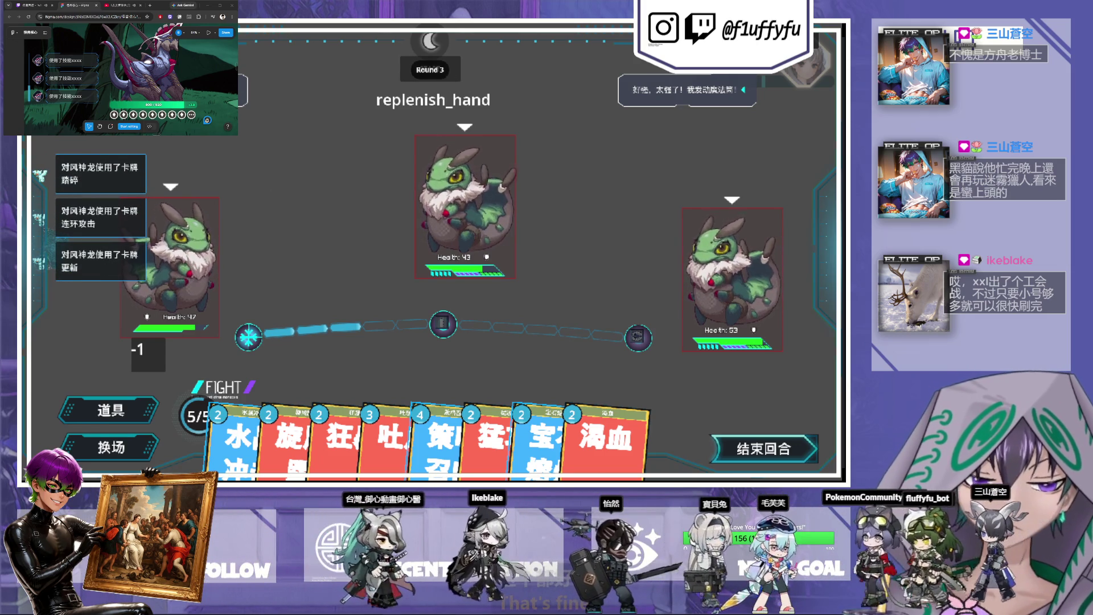
key("F8")
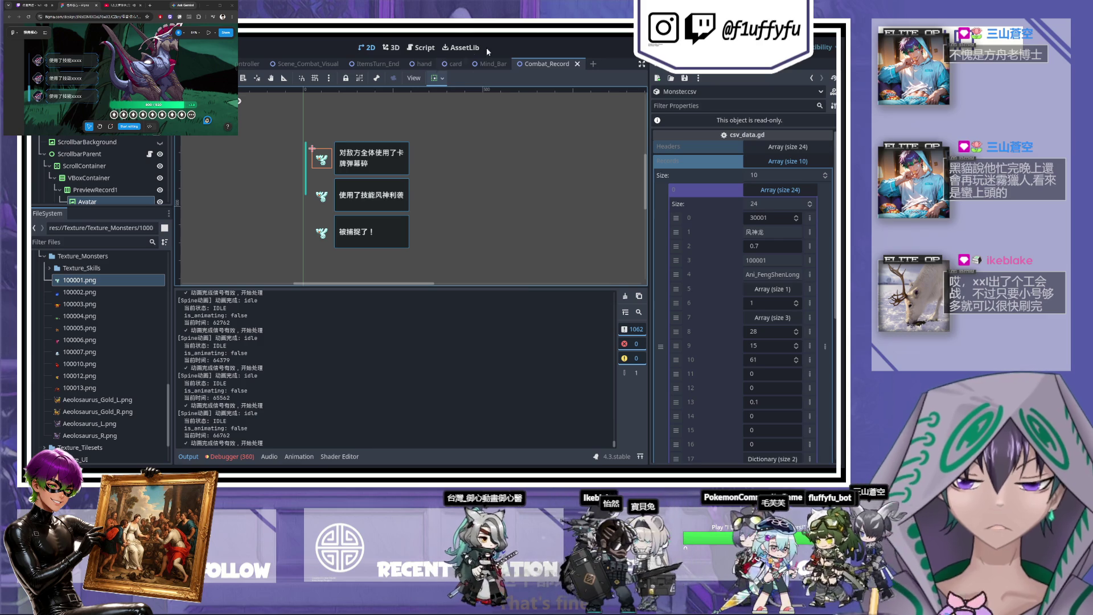
- Open Scene_Combat_Visual, select CombatRecord and SceneDecor, and toggle the decorations' visibility off and on
left_click(290, 63)
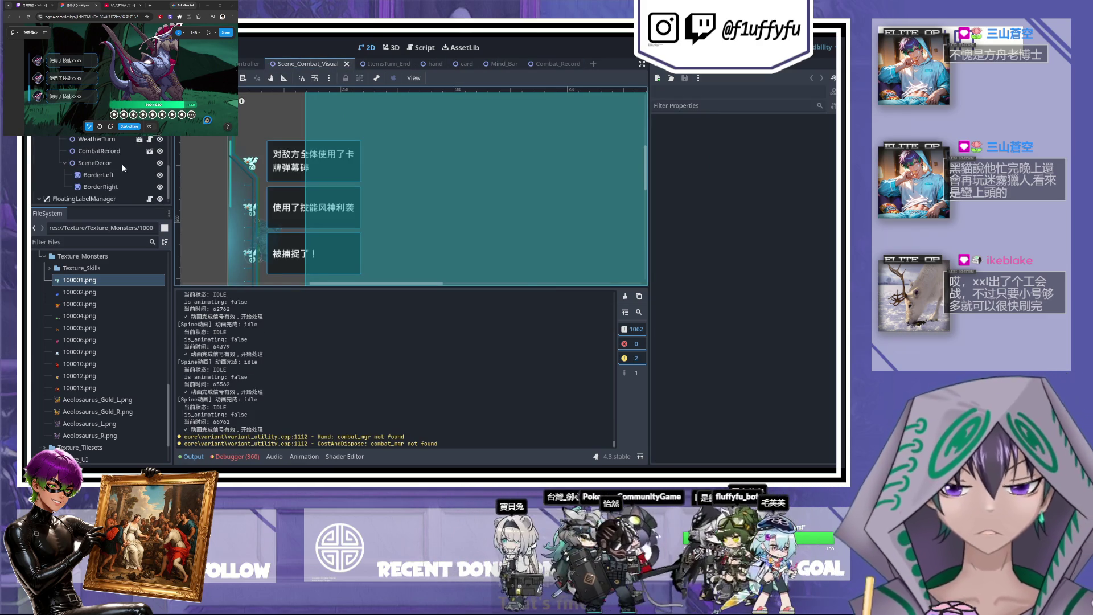
left_click(118, 154)
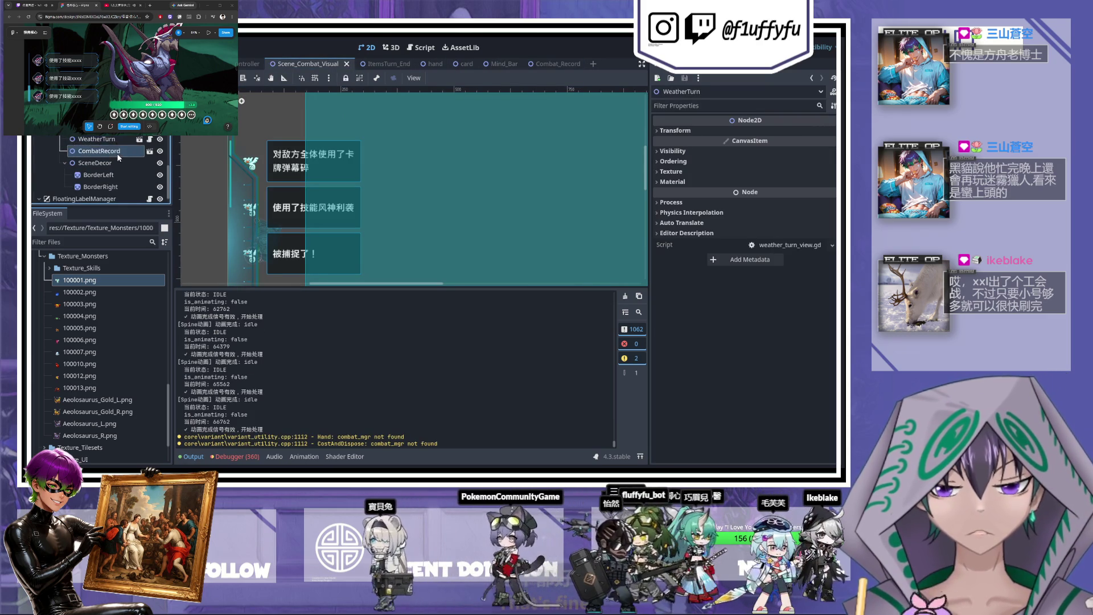
scroll(266, 190, "down", 4)
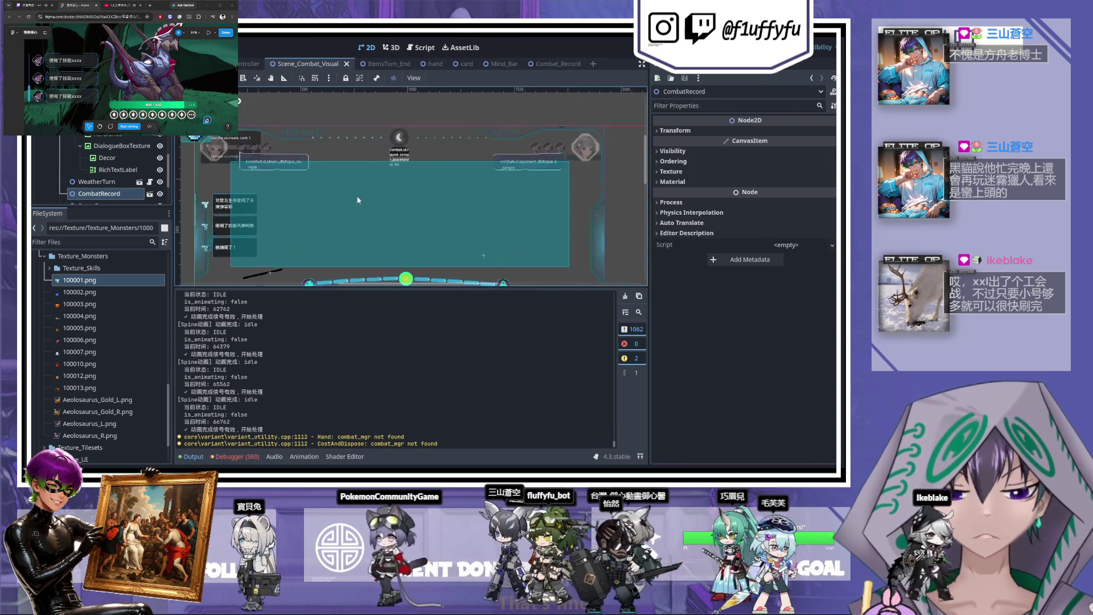
scroll(348, 203, "up", 3)
scroll(114, 171, "up", 1)
left_click(115, 184)
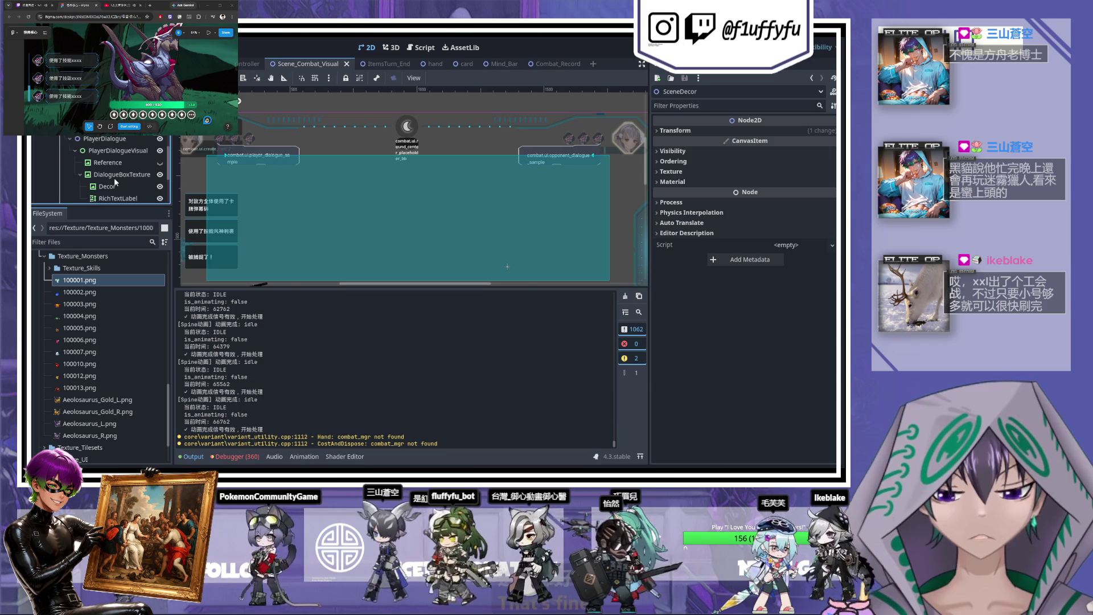
scroll(119, 178, "up", 3)
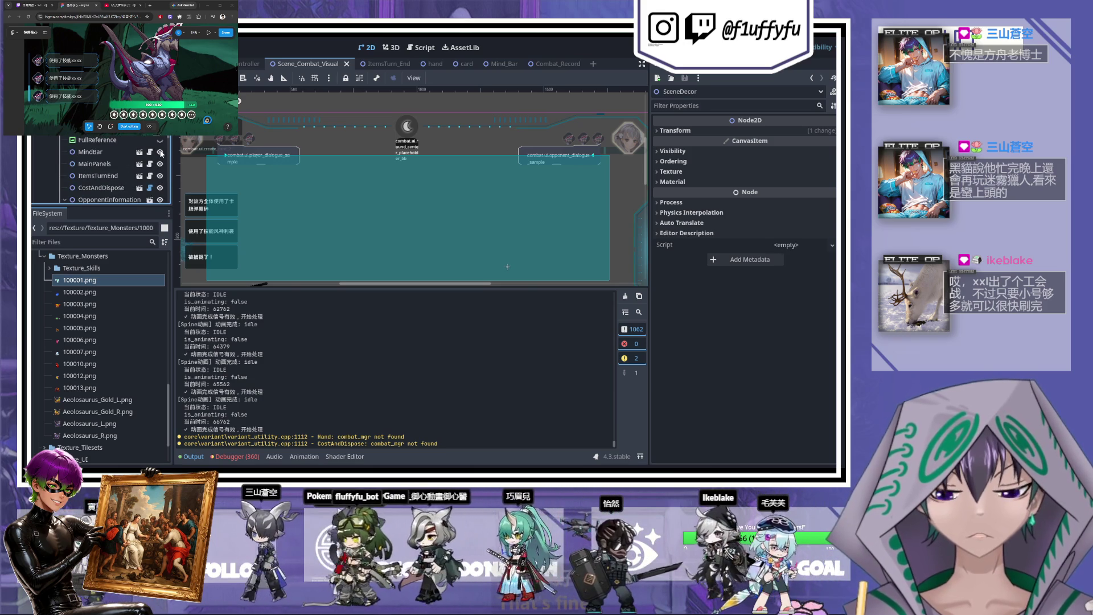
left_click(160, 153)
left_click(161, 152)
- Toggle the CombatRecord log boxes' visibility, then open WeatherTurn's weather_turn_view.gd script
scroll(160, 165, "down", 2)
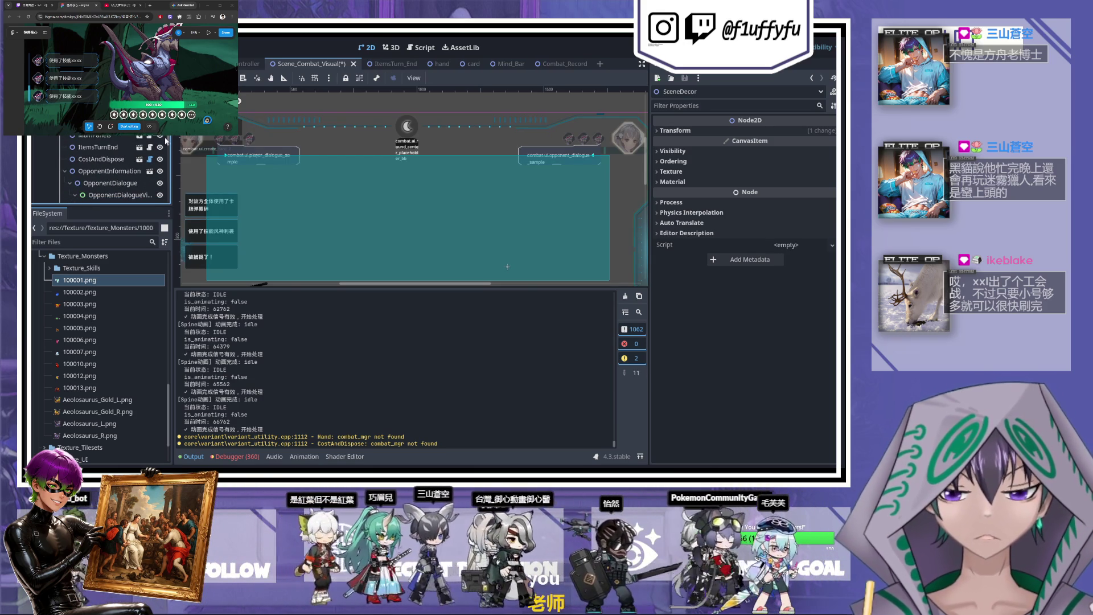
scroll(165, 138, "down", 3)
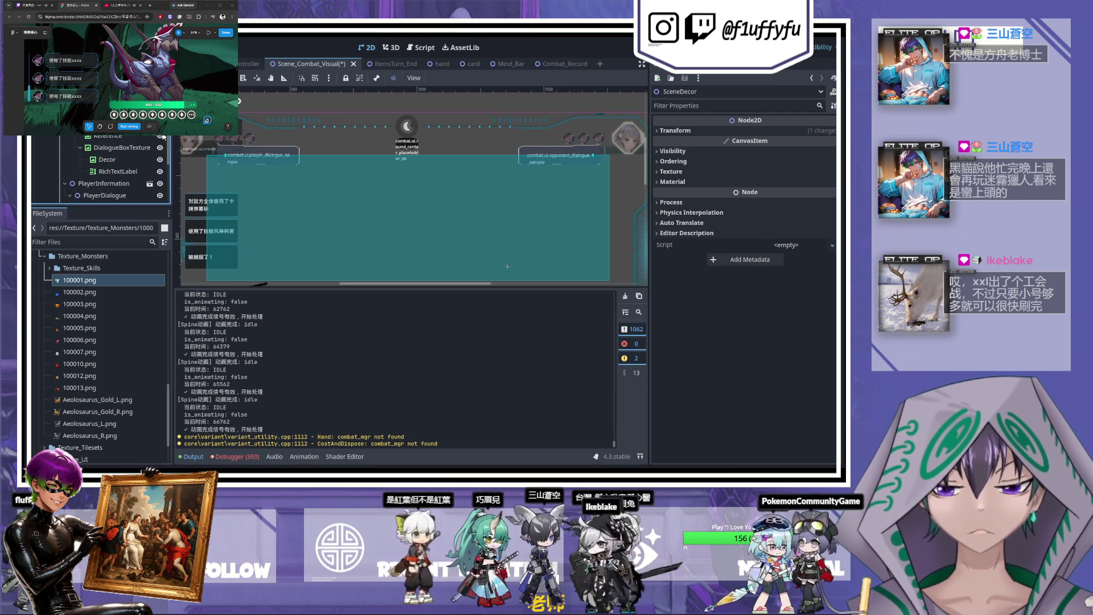
scroll(162, 175, "down", 5)
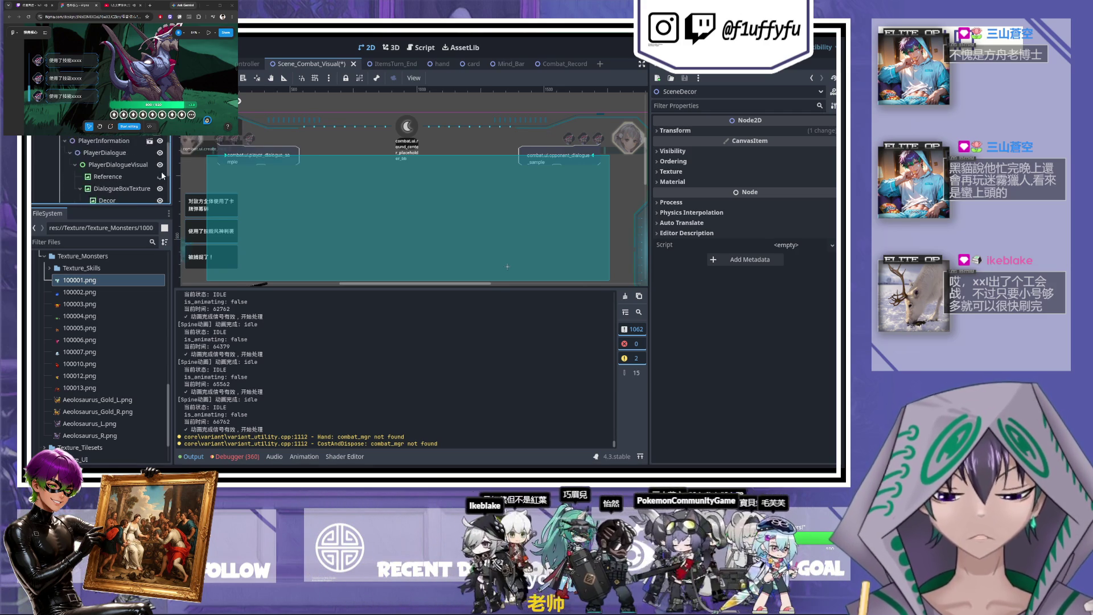
scroll(163, 175, "down", 4)
left_click(160, 151)
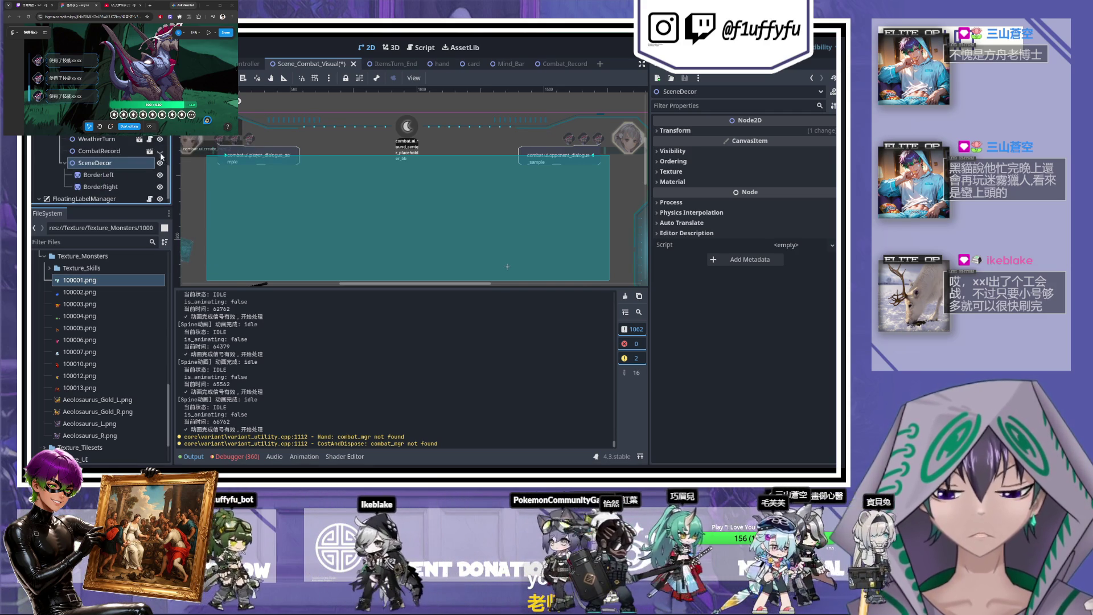
left_click(160, 153)
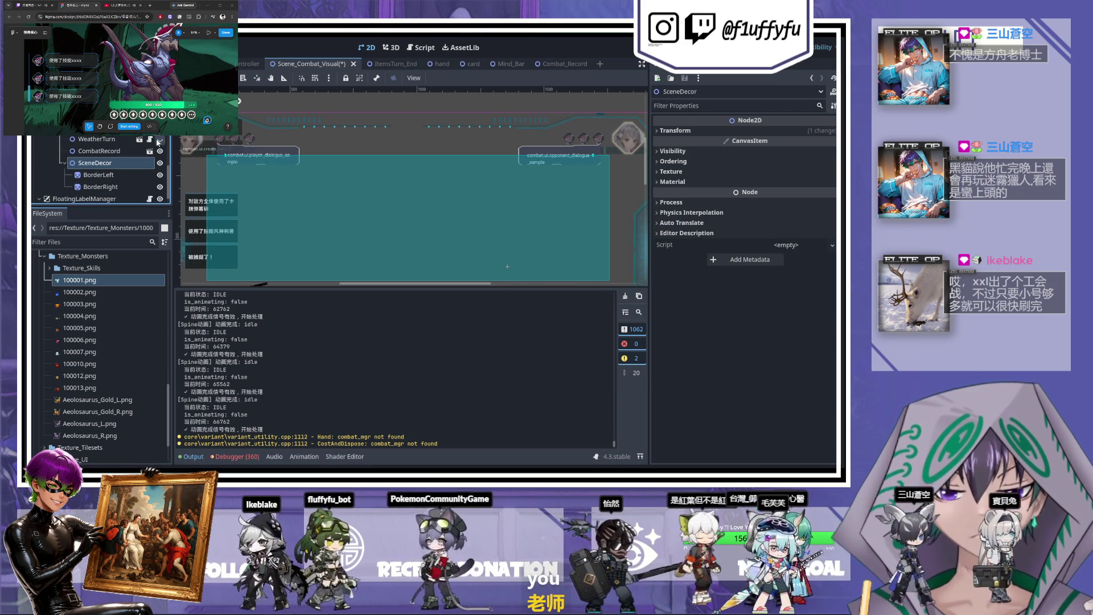
left_click(140, 140)
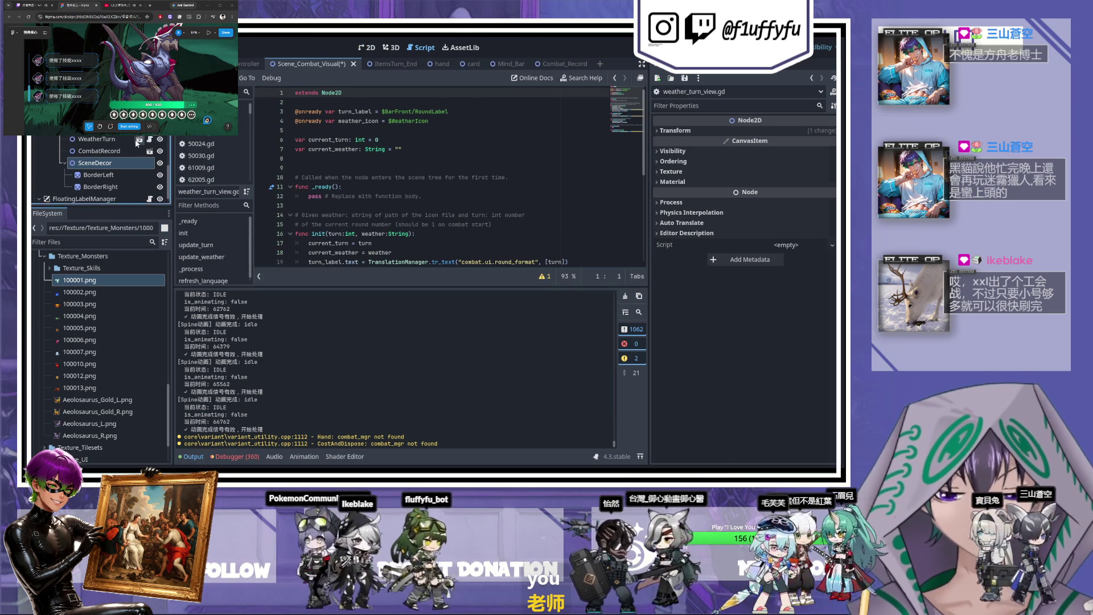
- Open Weather_Turn, review weather_turn_view.gd's round_format label code, and select PhaseLabel (combat.ui.phase_draw)
left_click(139, 140)
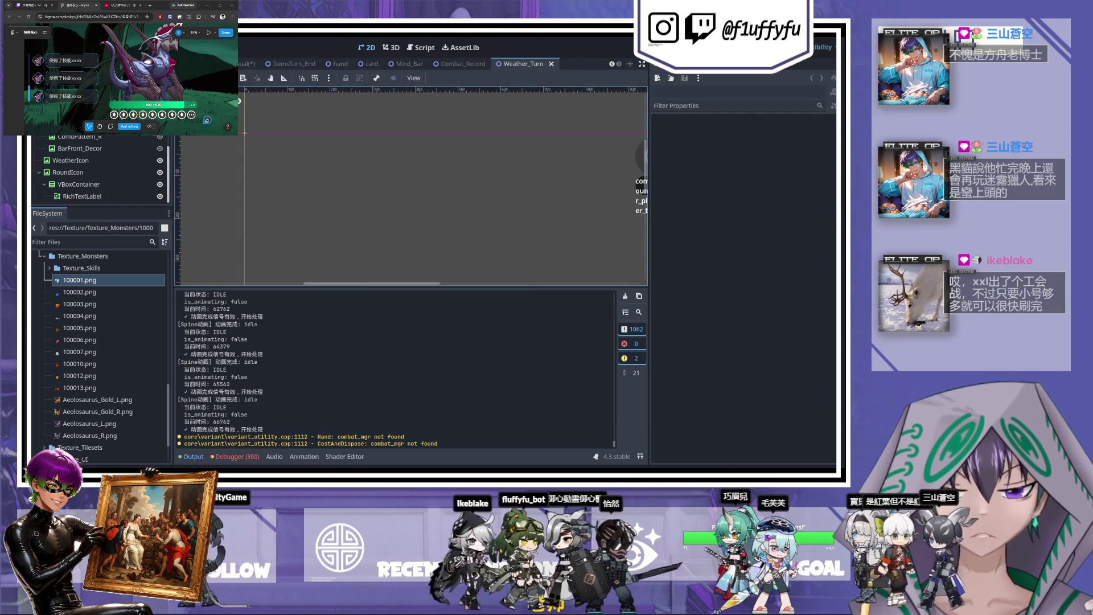
scroll(88, 183, "up", 5)
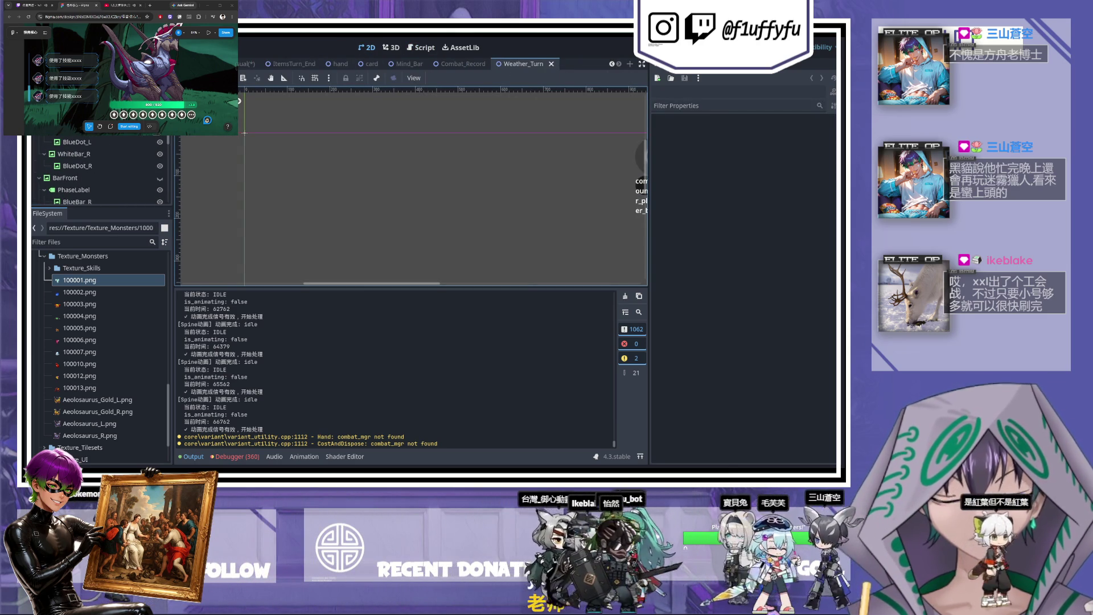
left_click(420, 47)
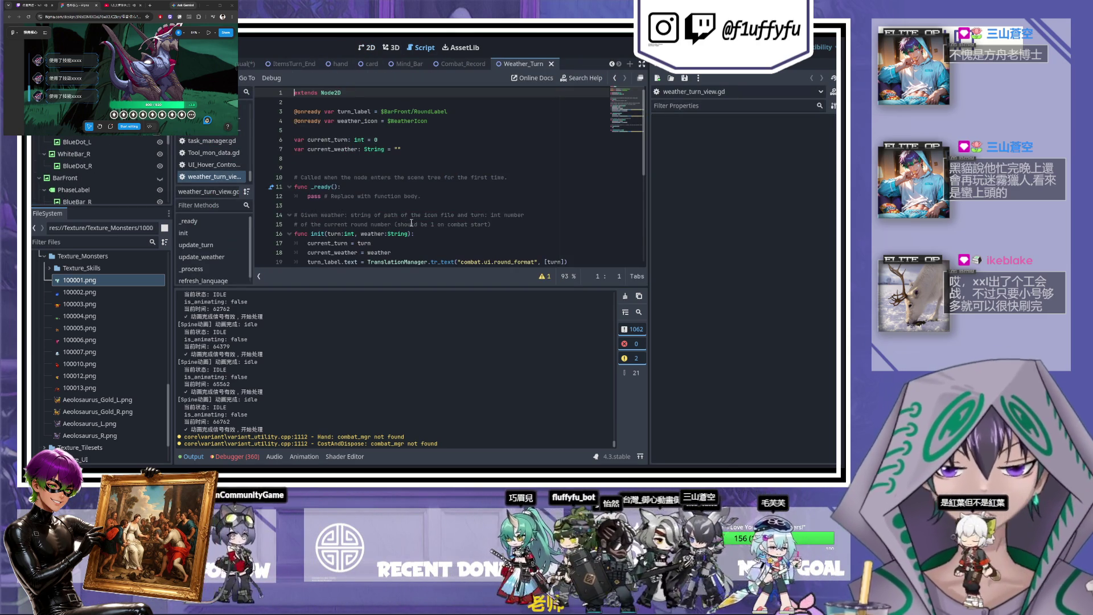
scroll(402, 227, "down", 1)
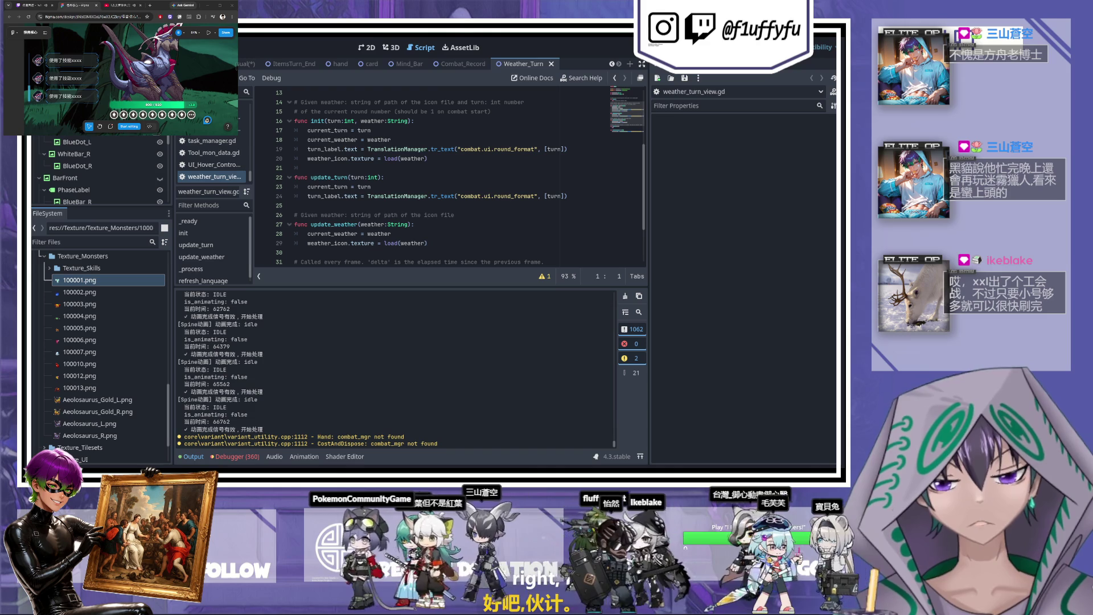
left_click(73, 190)
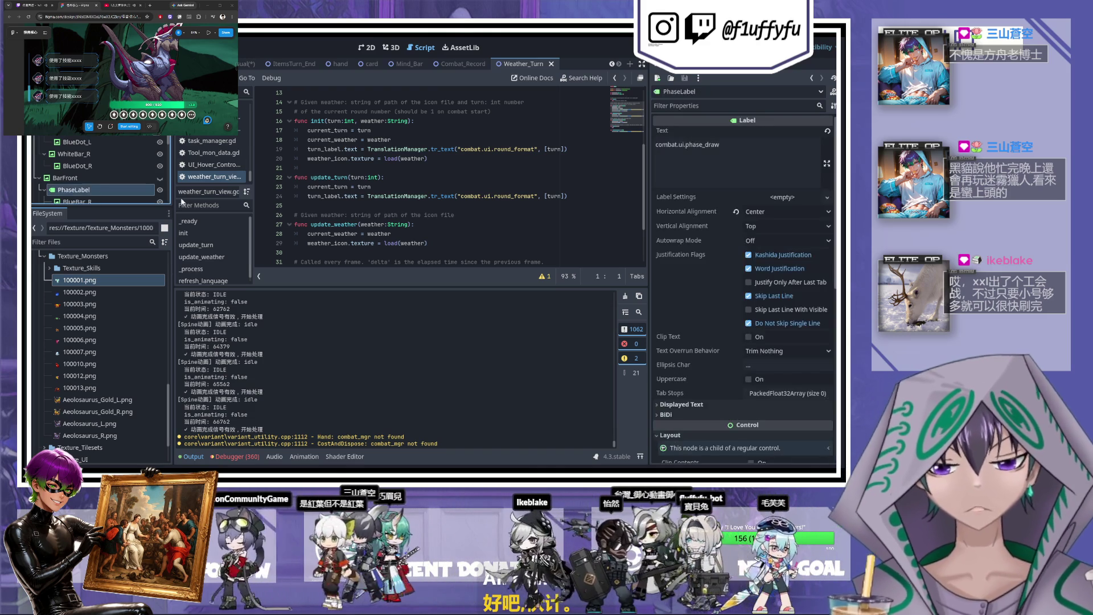
- Back in the 2D view, select the RichTextLabel under RoundIcon > VBoxContainer to inspect its properties
left_click(367, 48)
left_click_drag(465, 171, 300, 140)
scroll(124, 186, "down", 4)
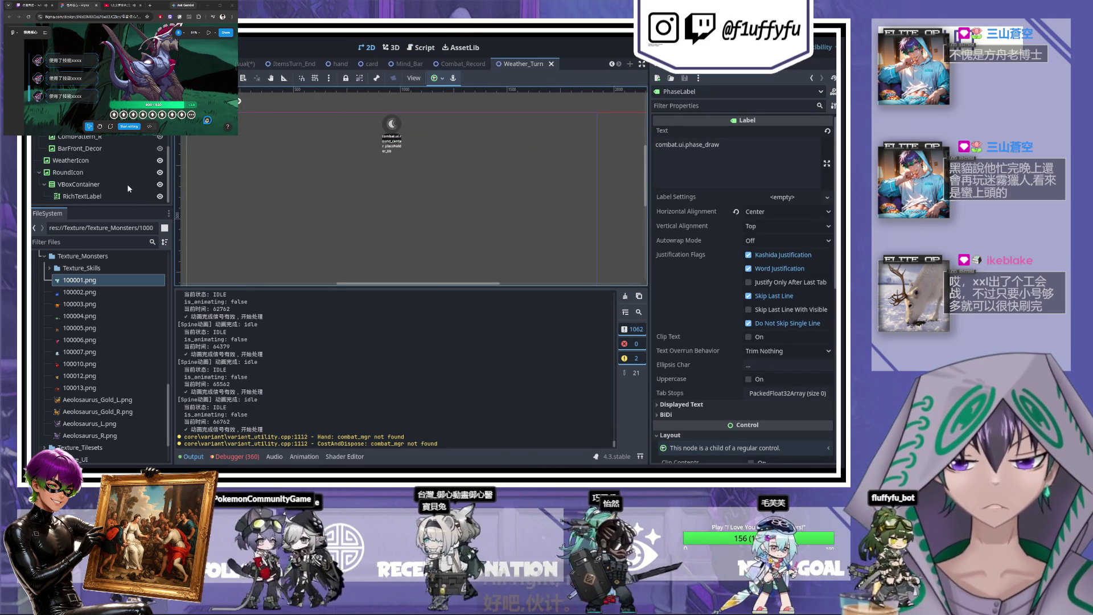
scroll(128, 183, "up", 3)
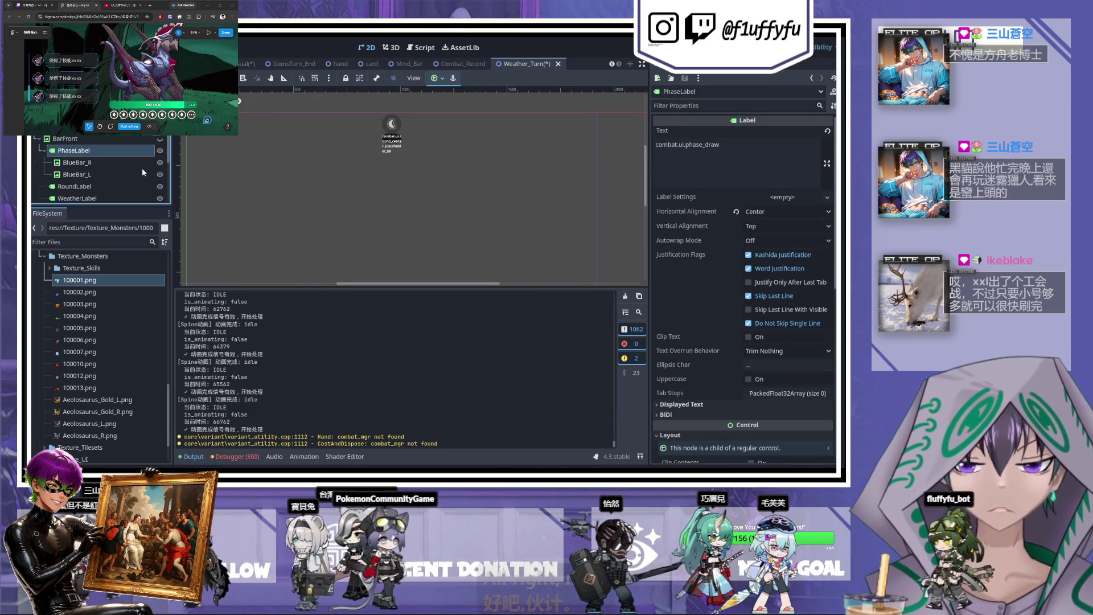
scroll(140, 170, "down", 4)
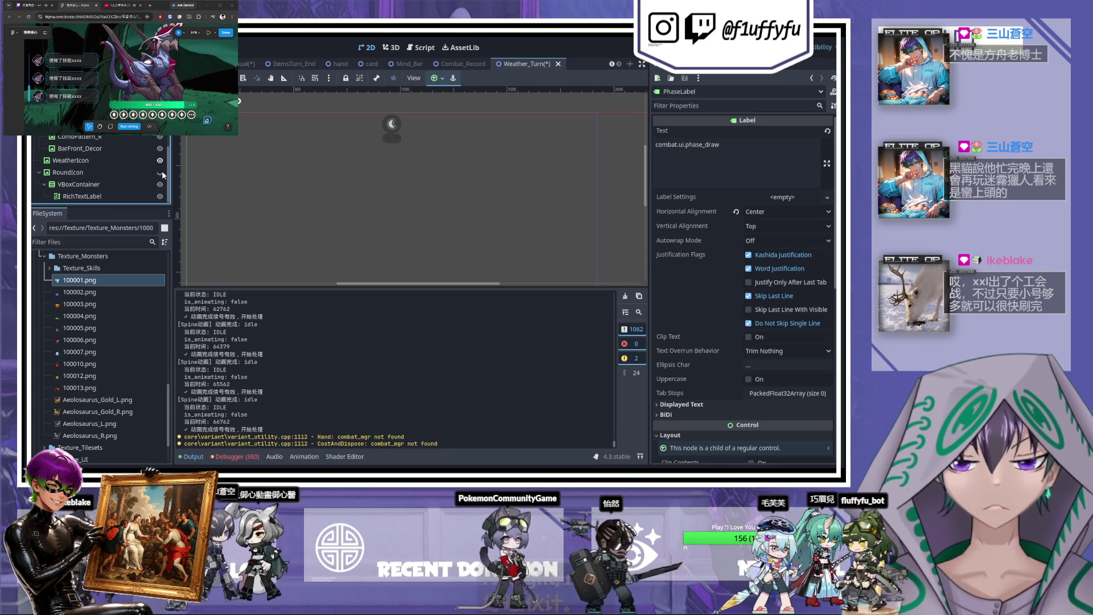
left_click(105, 195)
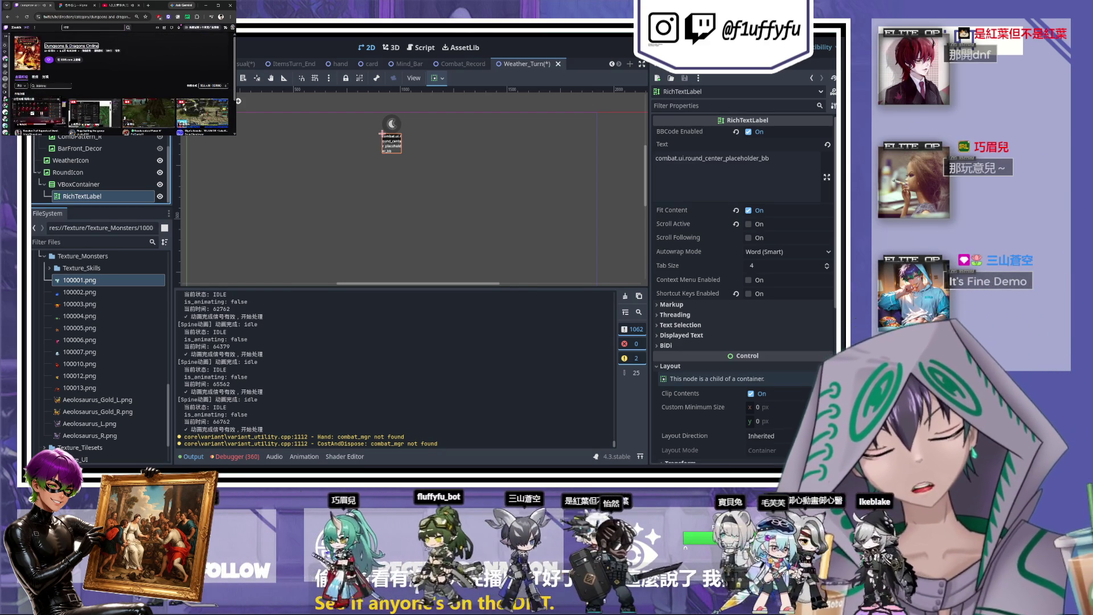
- Switch briefly to the YouTube tab, then return to the first tab's Twitch stream
scroll(80, 98, "down", 3)
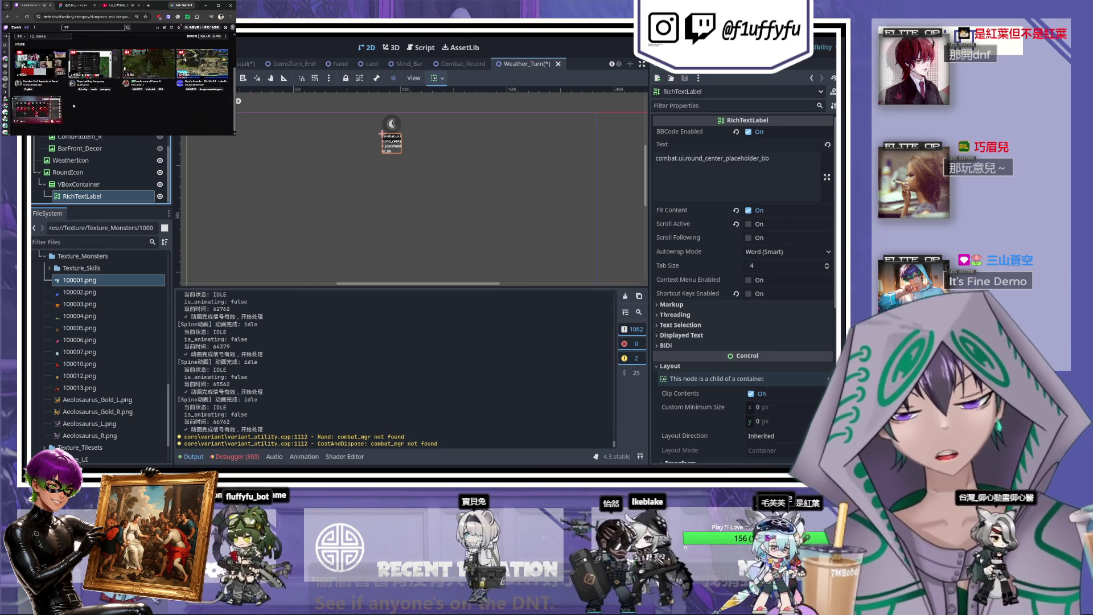
scroll(85, 102, "up", 3)
left_click(117, 6)
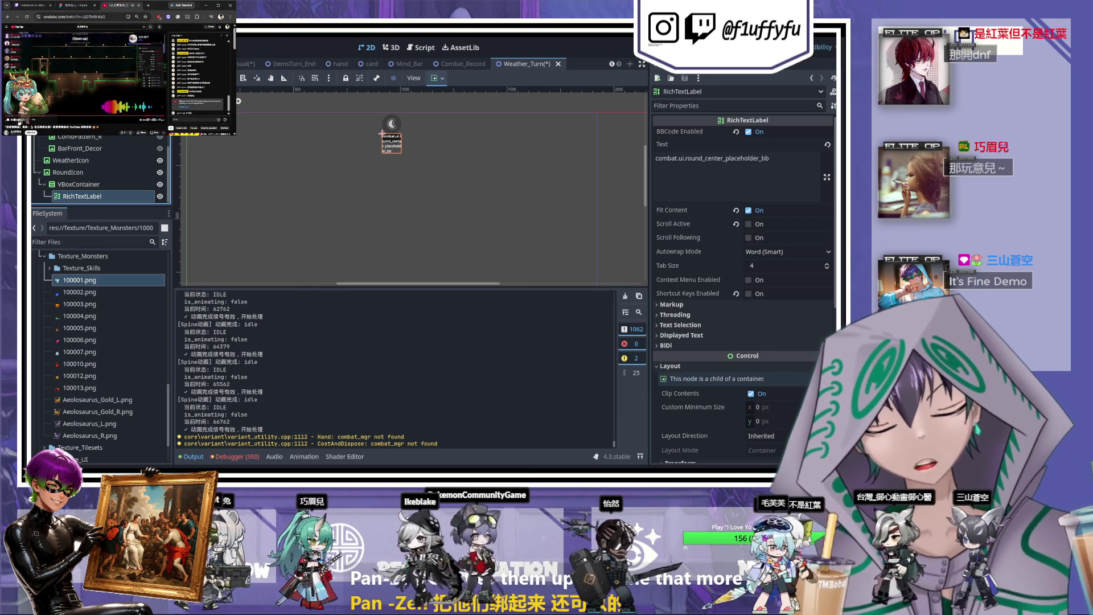
key("ctrl+1")
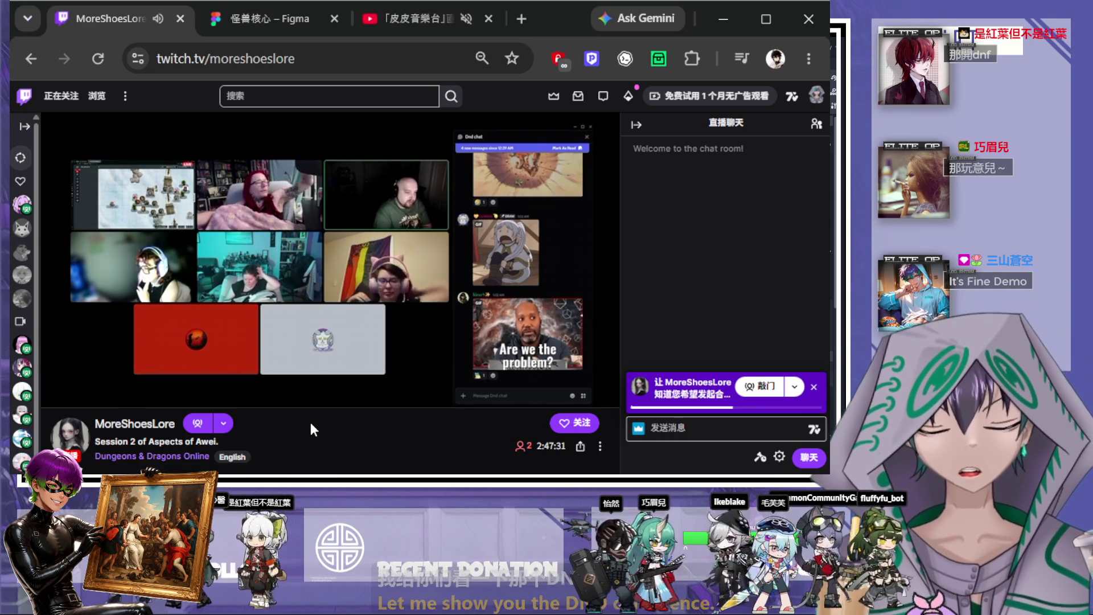
- Turn the Dungeons & Dragons Online stream's volume almost silent and keep watching the session
mouse_move(75, 392)
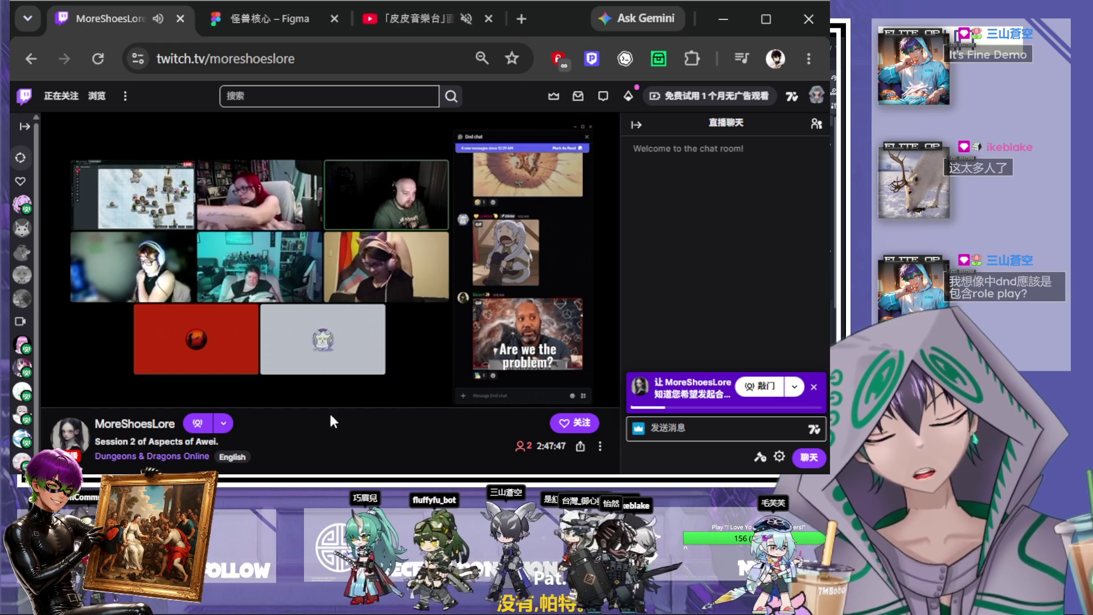
left_click(93, 393)
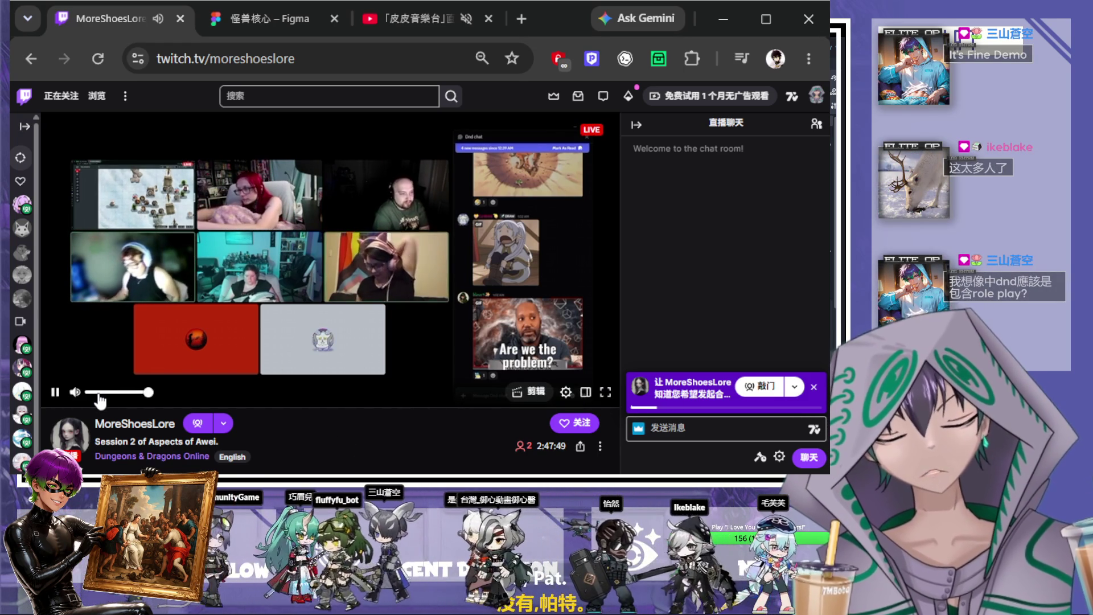
mouse_move(97, 400)
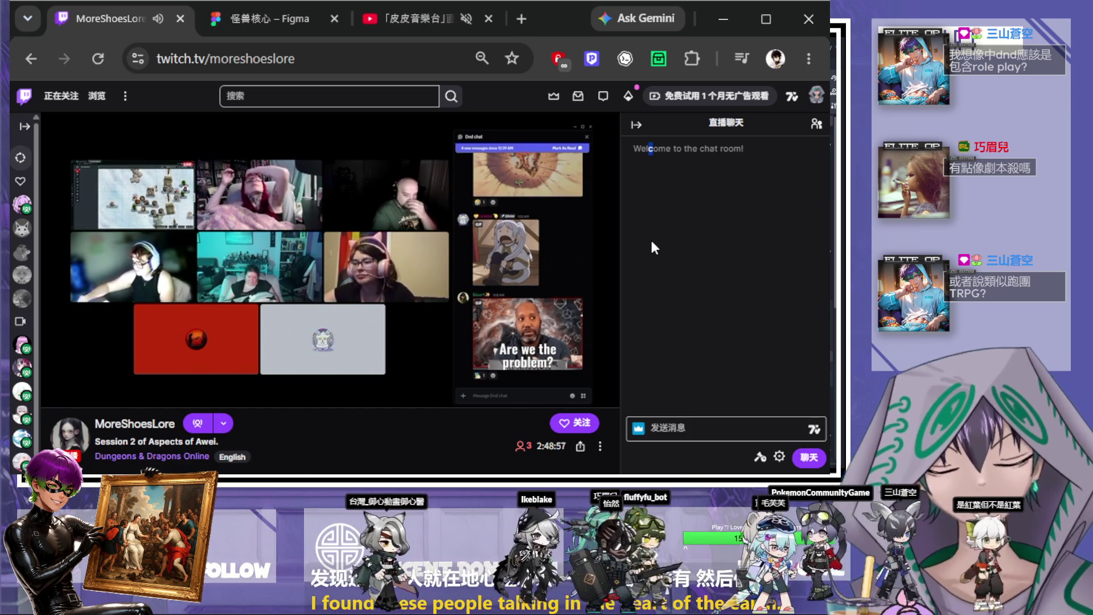
left_click(652, 241)
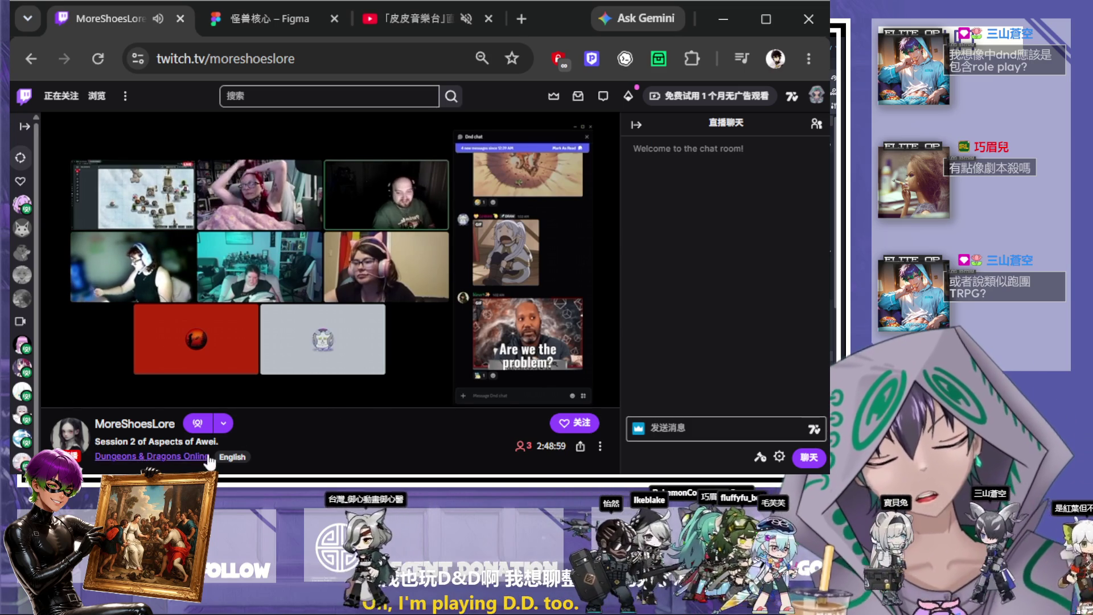
- Browse the Dungeons & Dragons Online category's live channels, then launch the card-battle project with F5
left_click(210, 462)
scroll(283, 343, "down", 3)
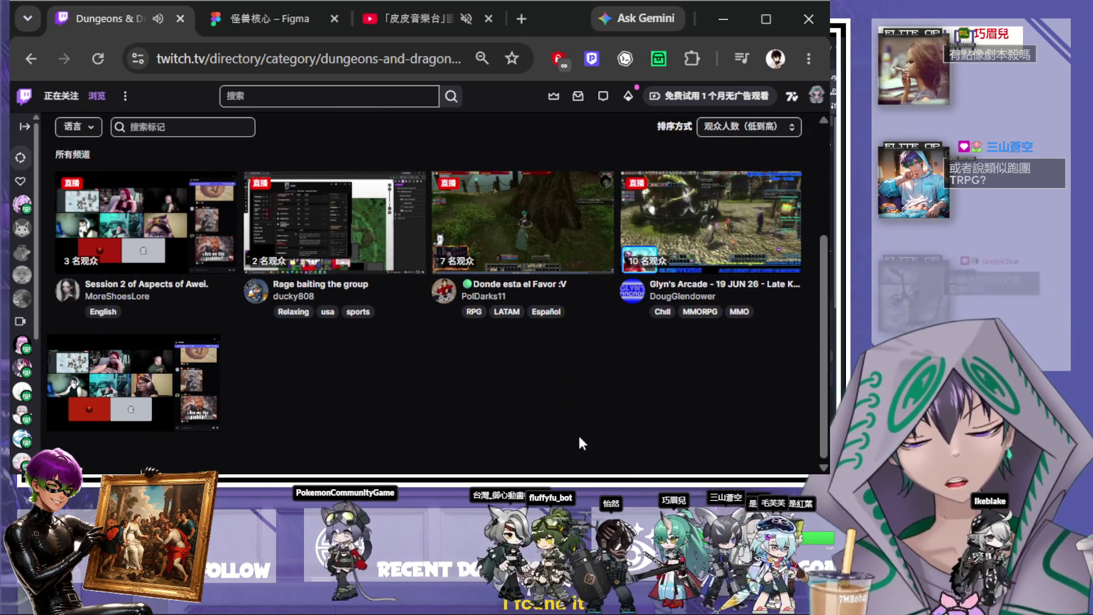
scroll(578, 433, "up", 2)
scroll(566, 435, "down", 2)
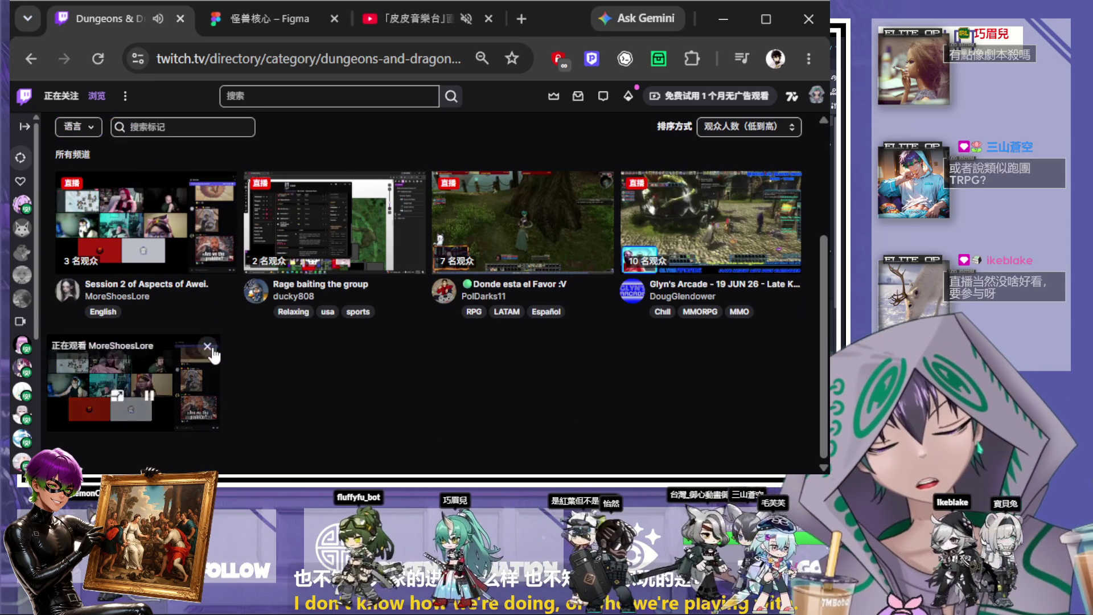
scroll(214, 349, "up", 3)
left_click(231, 100)
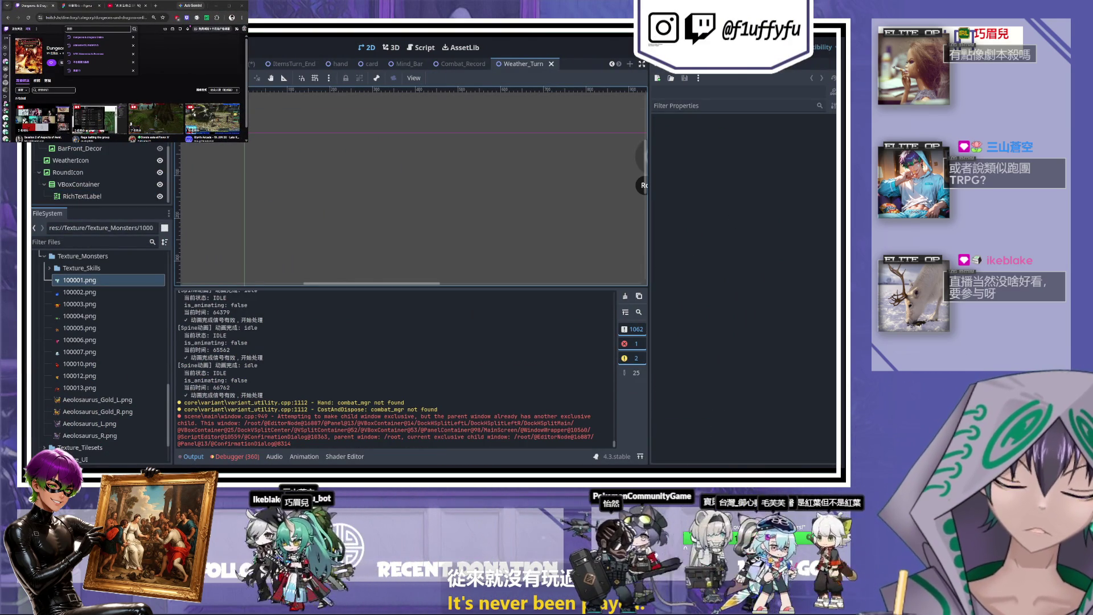
key("F5")
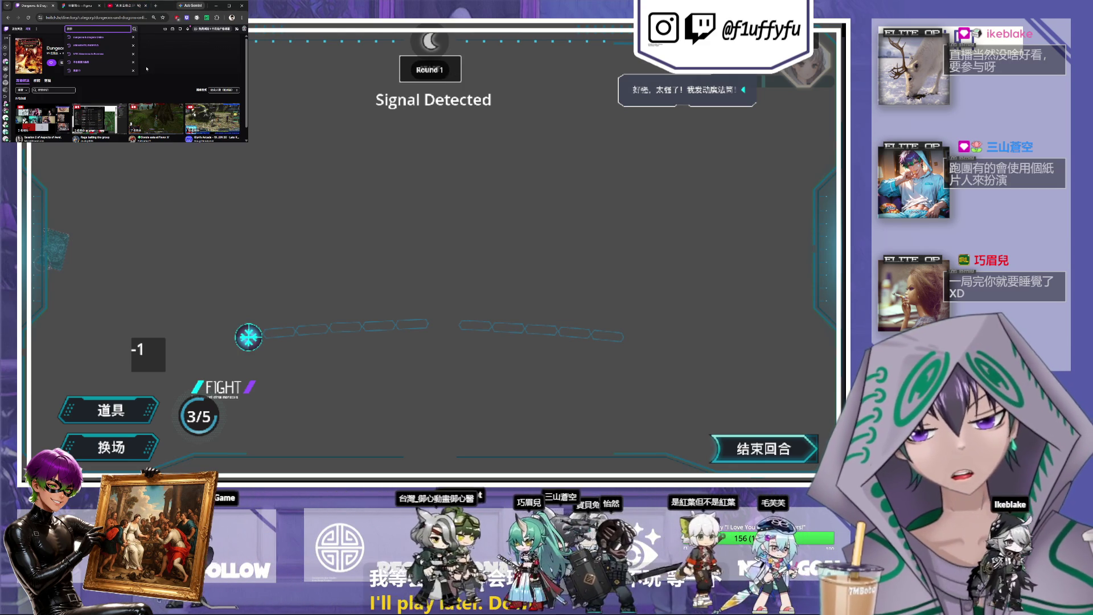
- Open the stream's channel page, then play 水晶冲击 on the left monster, 风神龙
mouse_move(6, 62)
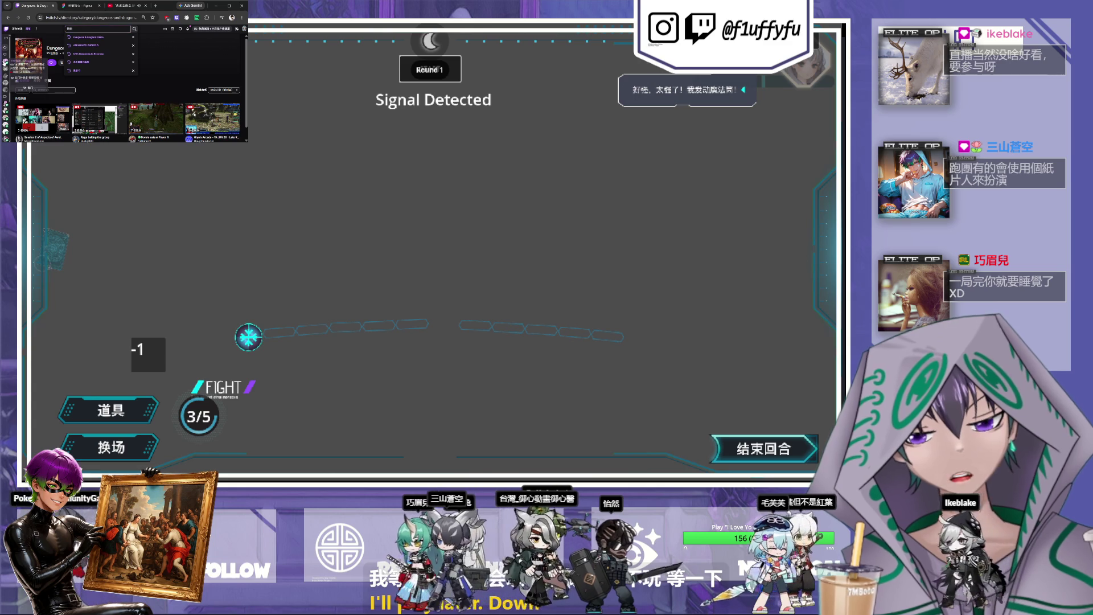
left_click(6, 64)
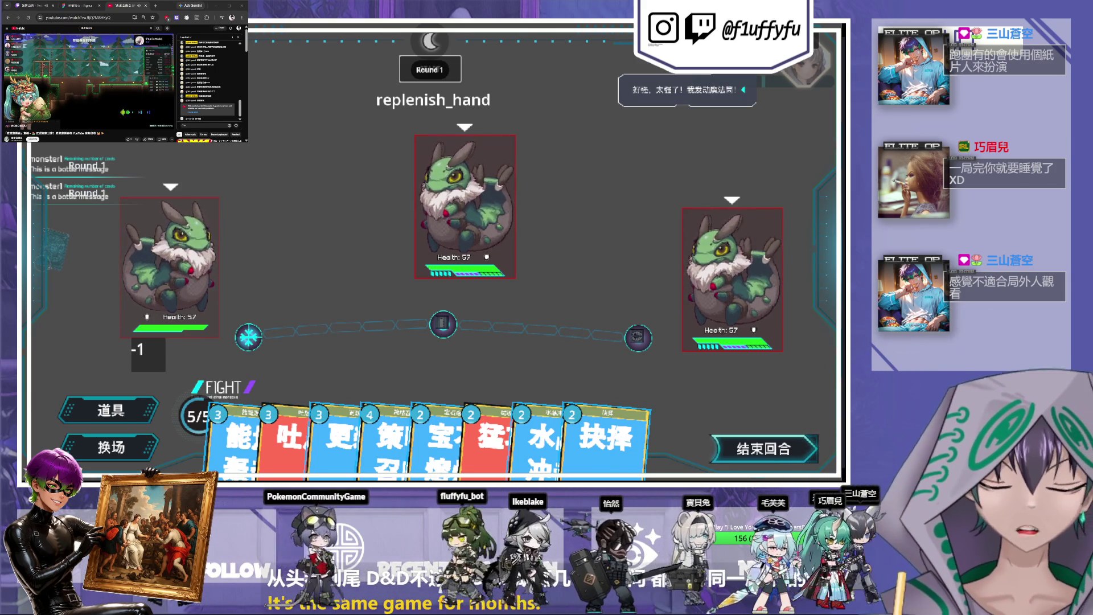
left_click_drag(544, 444, 171, 268)
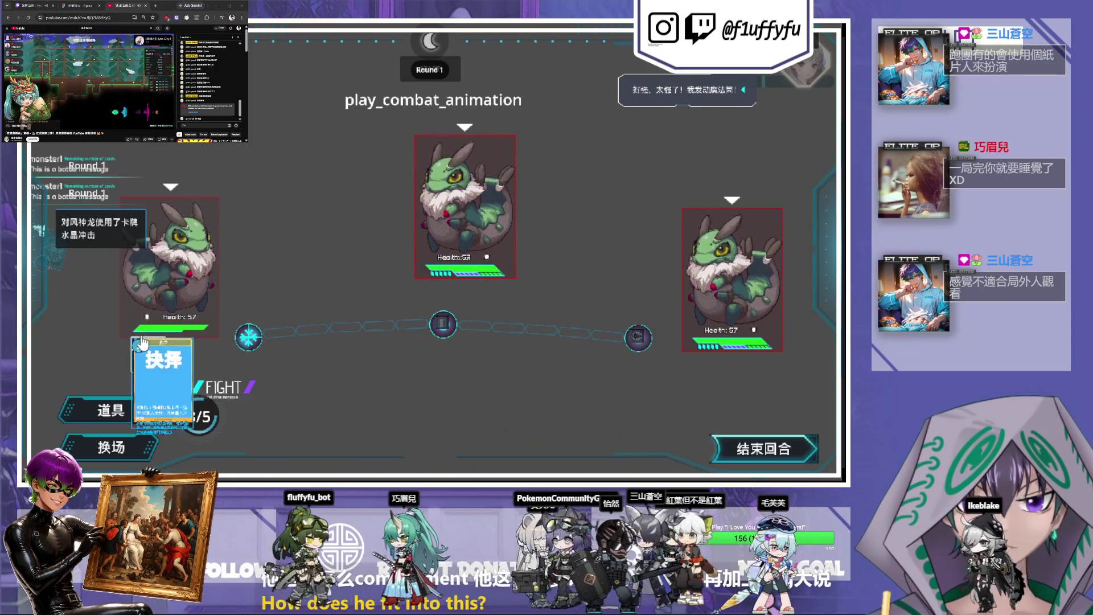
- Check the left monster's status effects, then add 狂暴 to the hand from Choose Cards
left_click(142, 345)
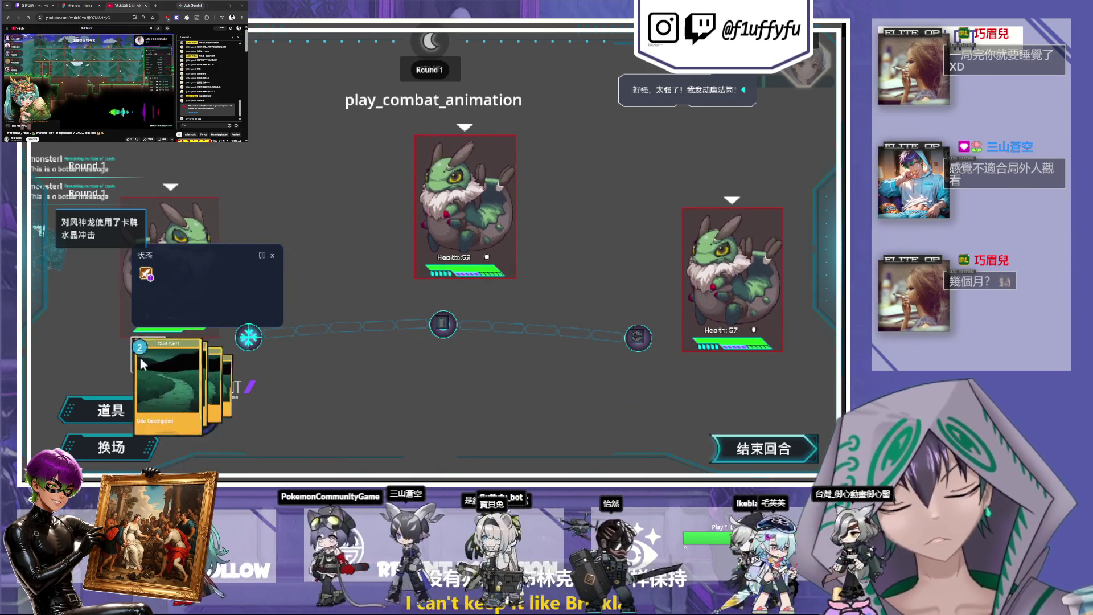
left_click(272, 256)
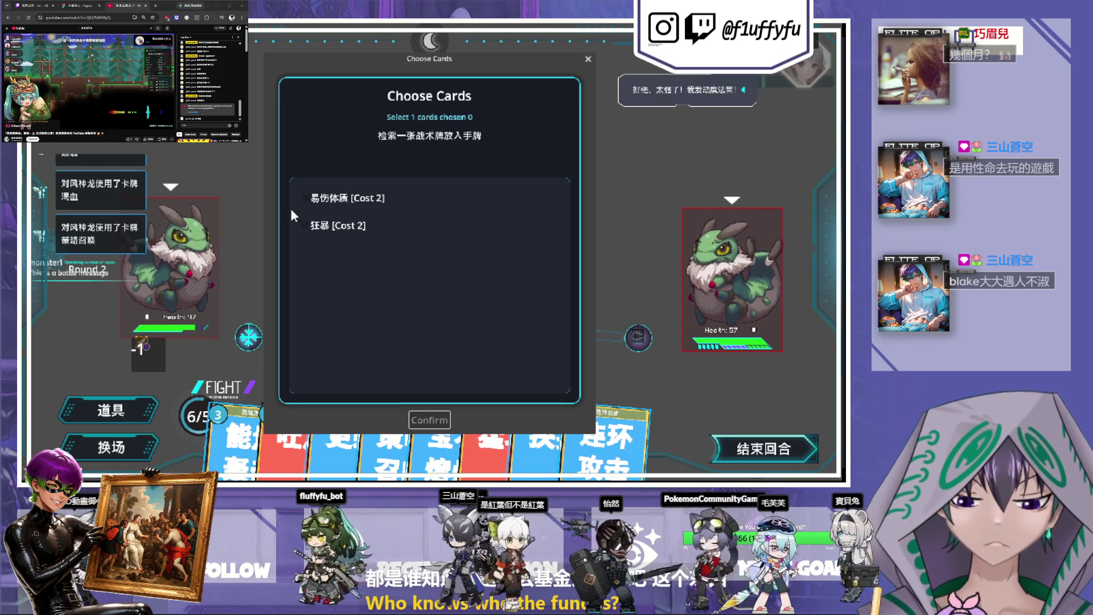
left_click(325, 225)
left_click(439, 419)
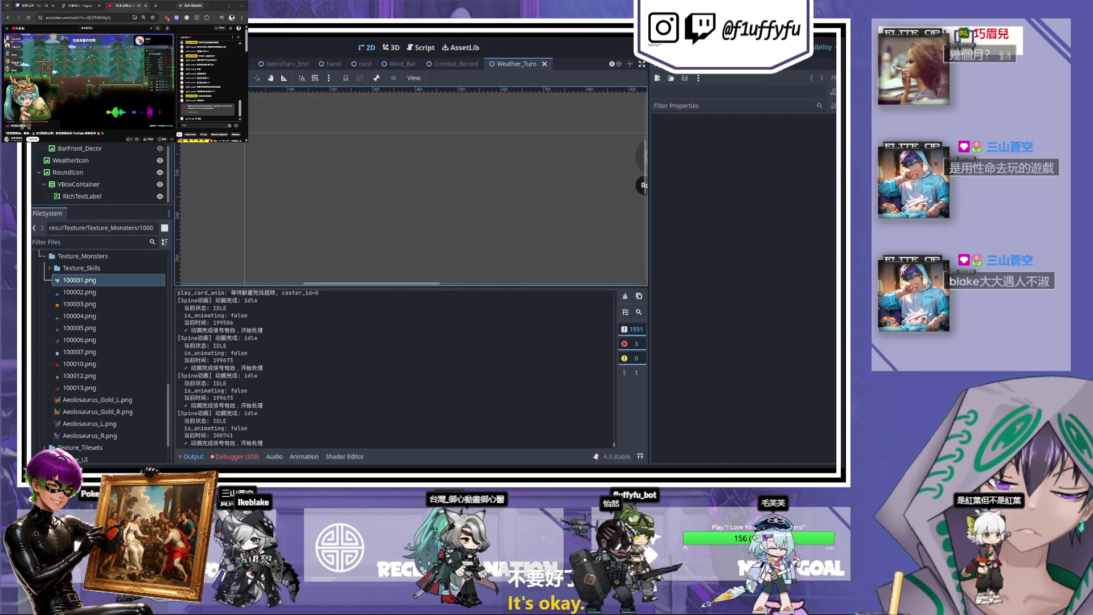
- Relaunch the card-battle project with F5, reaching Round 1 with eight cards and 5/5 energy
key("F5")
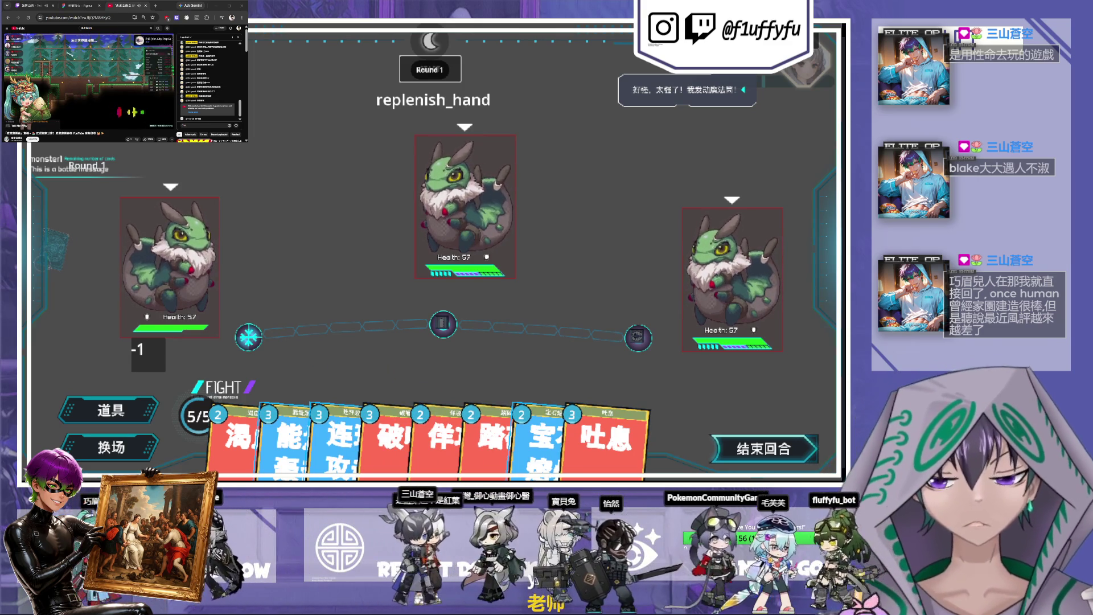
- Play 吐息 on all enemies and 渴血 on the middle monster, discard 连环攻击 and 宝石熔炼, end turn
mouse_move(608, 409)
left_click_drag(604, 421, 556, 251)
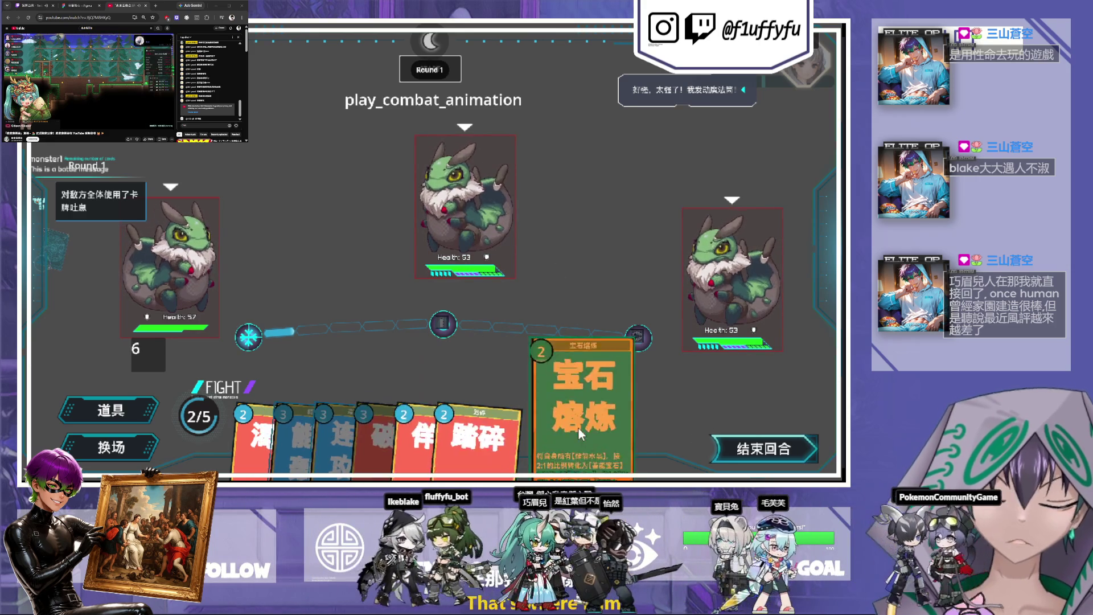
left_click(386, 437)
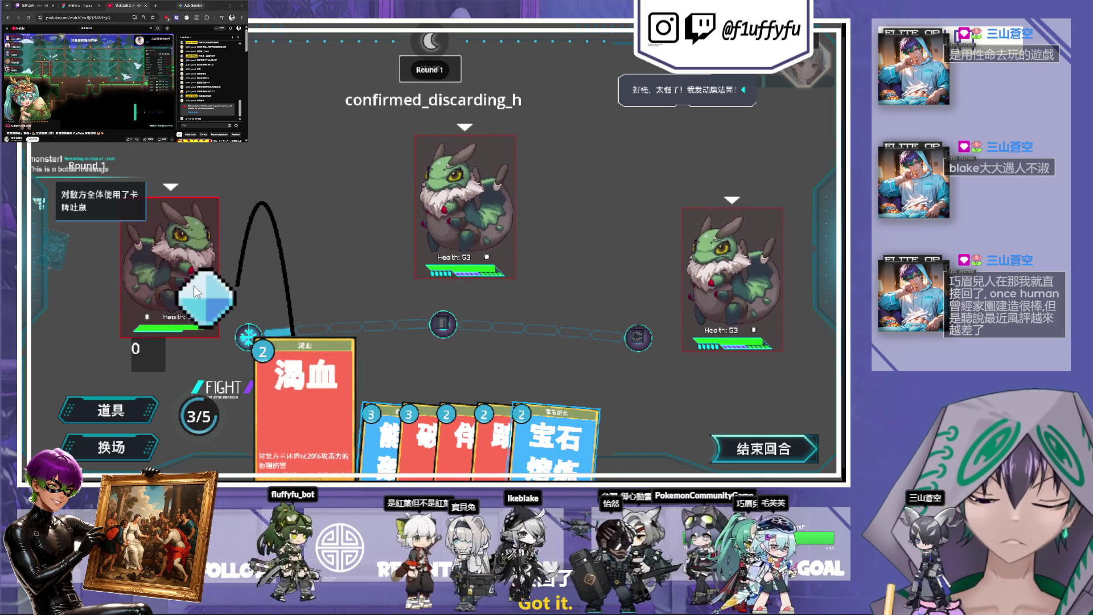
left_click_drag(282, 438, 454, 234)
mouse_move(496, 433)
left_mouse_down()
mouse_move(285, 387)
mouse_move(174, 449)
left_mouse_up()
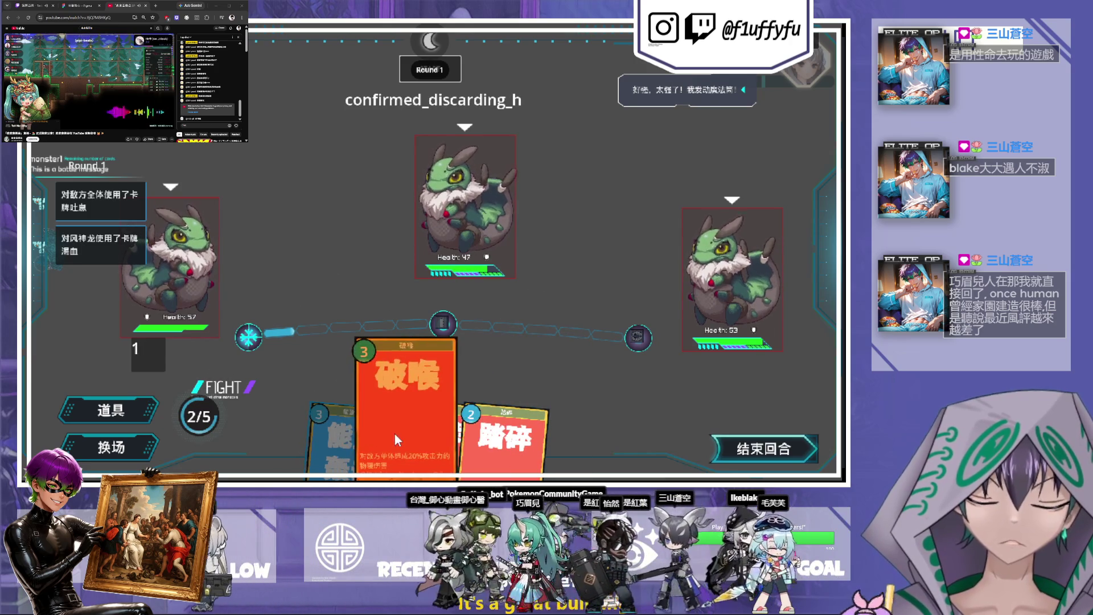
left_click(340, 452)
left_click(340, 452)
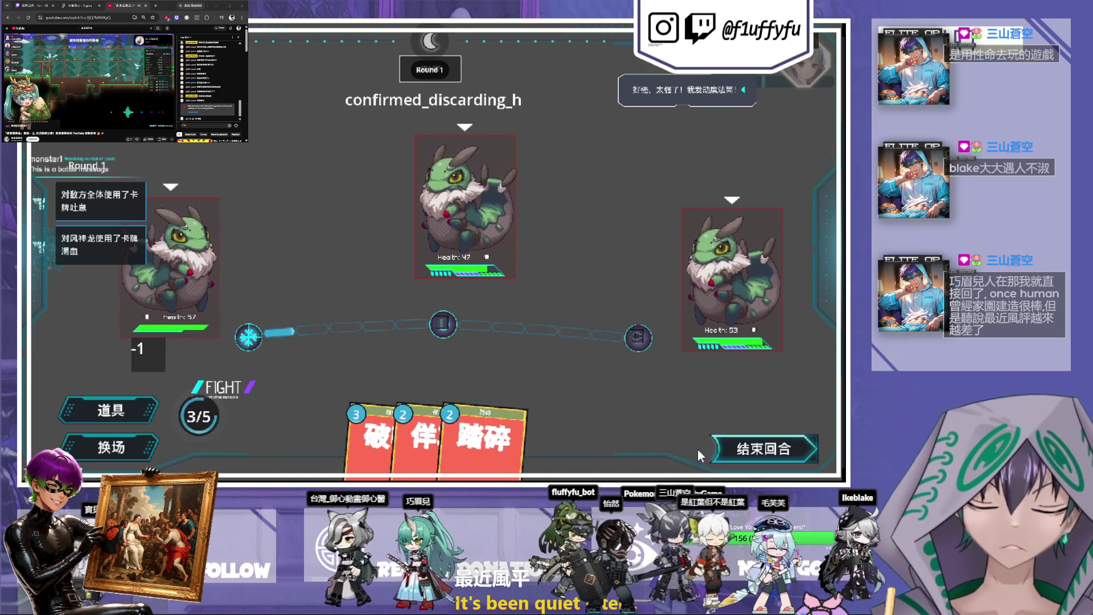
left_click(815, 456)
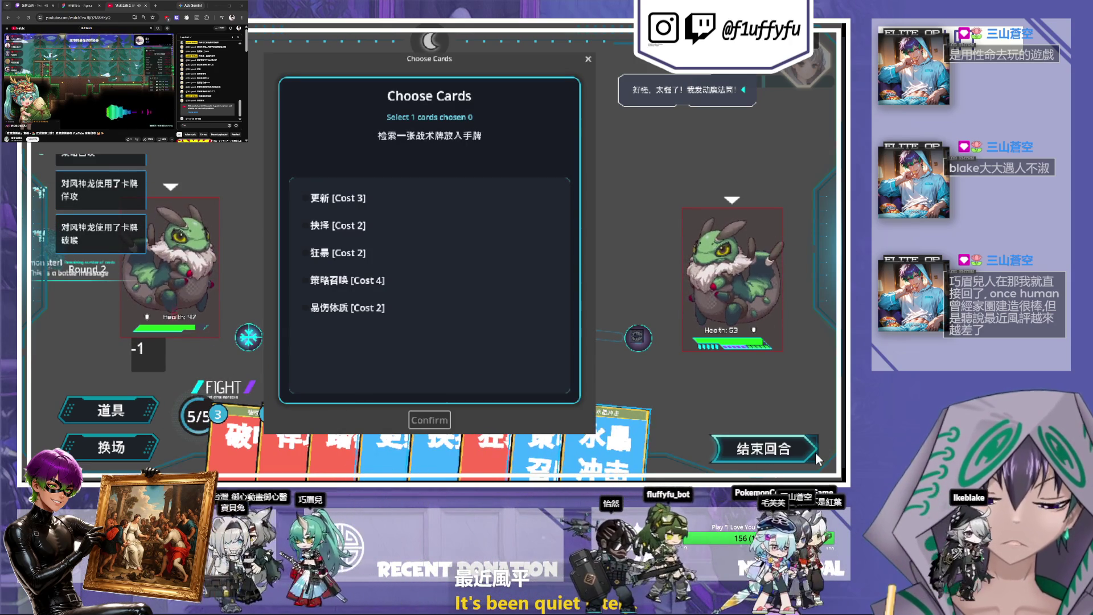
- Add 易伤体质 to the hand, then play 水晶冲击 on the centre monster and 抉择 on the left
left_click(323, 314)
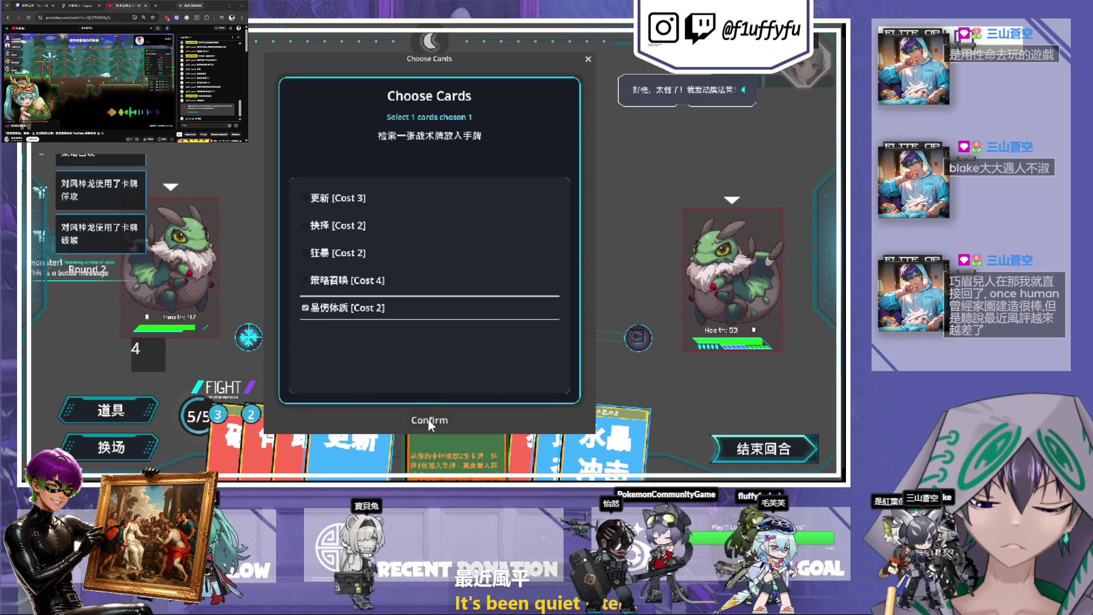
left_click(428, 419)
left_click(609, 448)
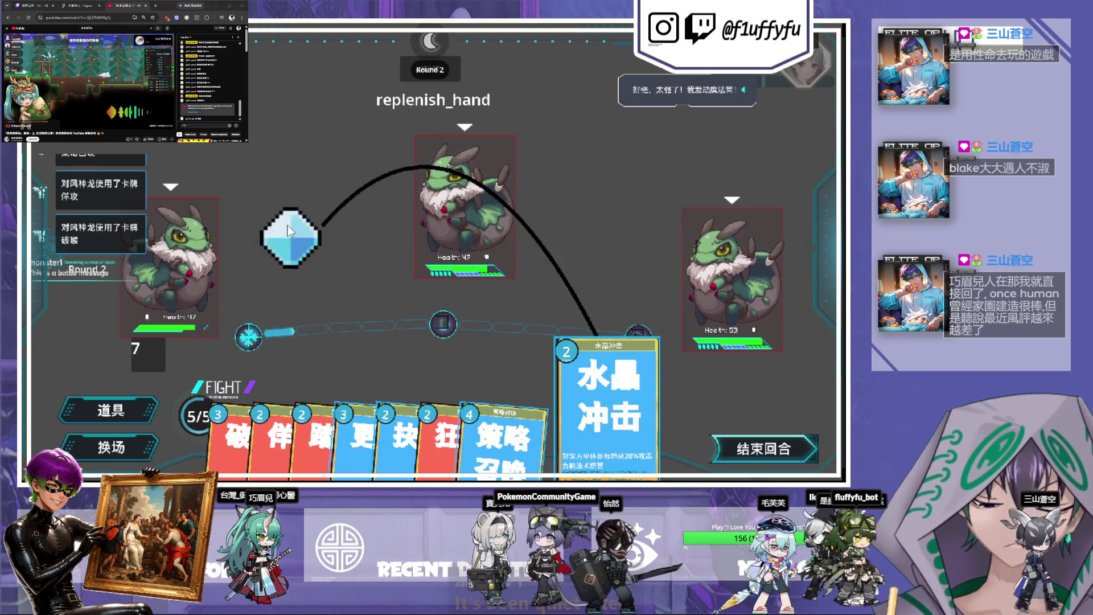
left_click(416, 206)
left_click(560, 439)
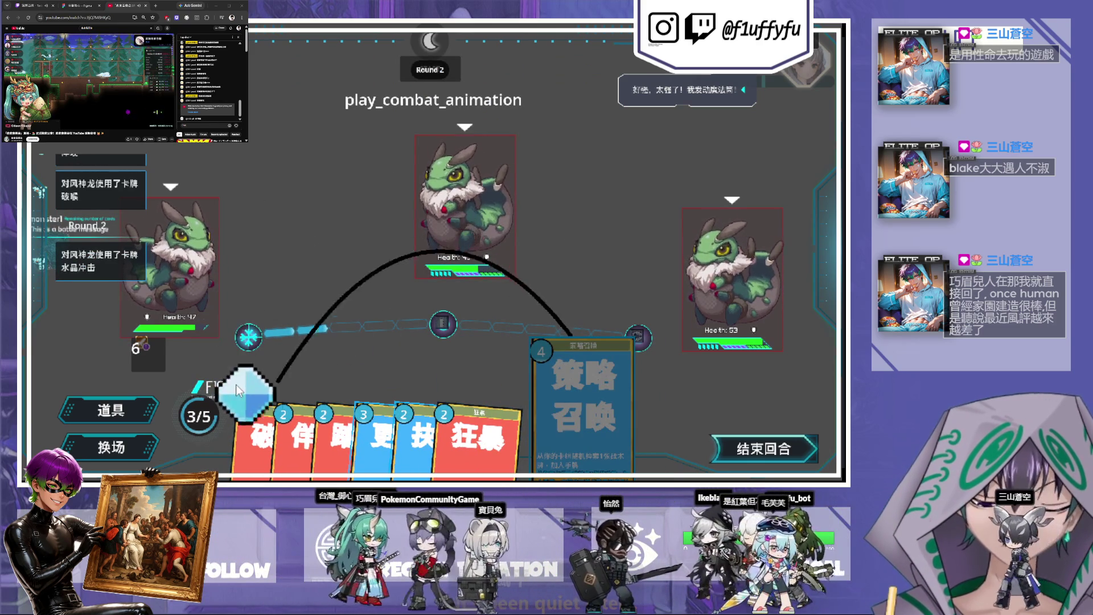
left_click(466, 439)
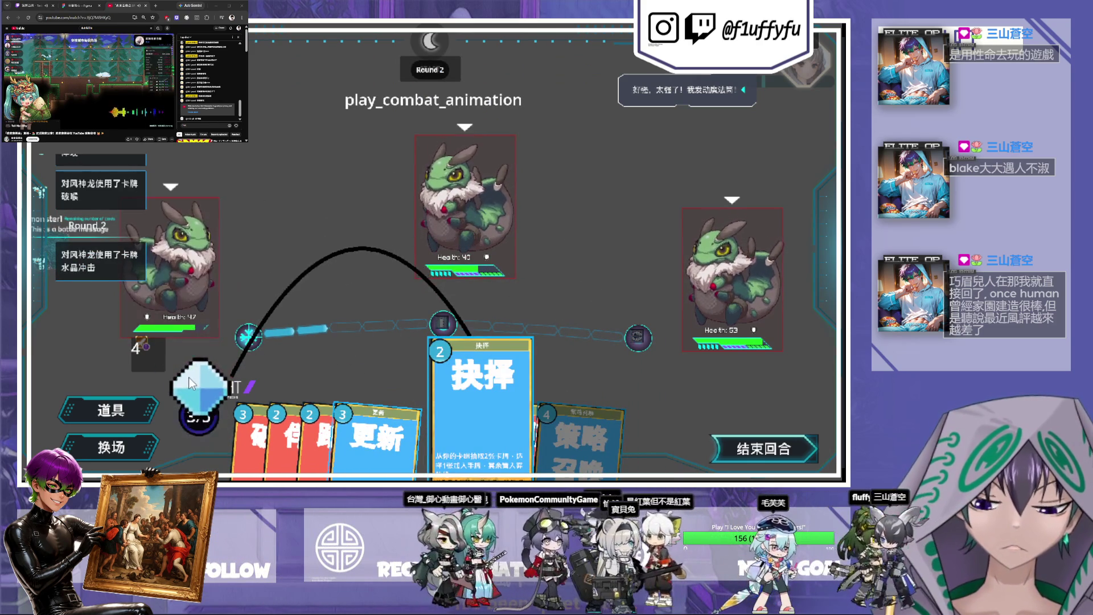
left_click(180, 256)
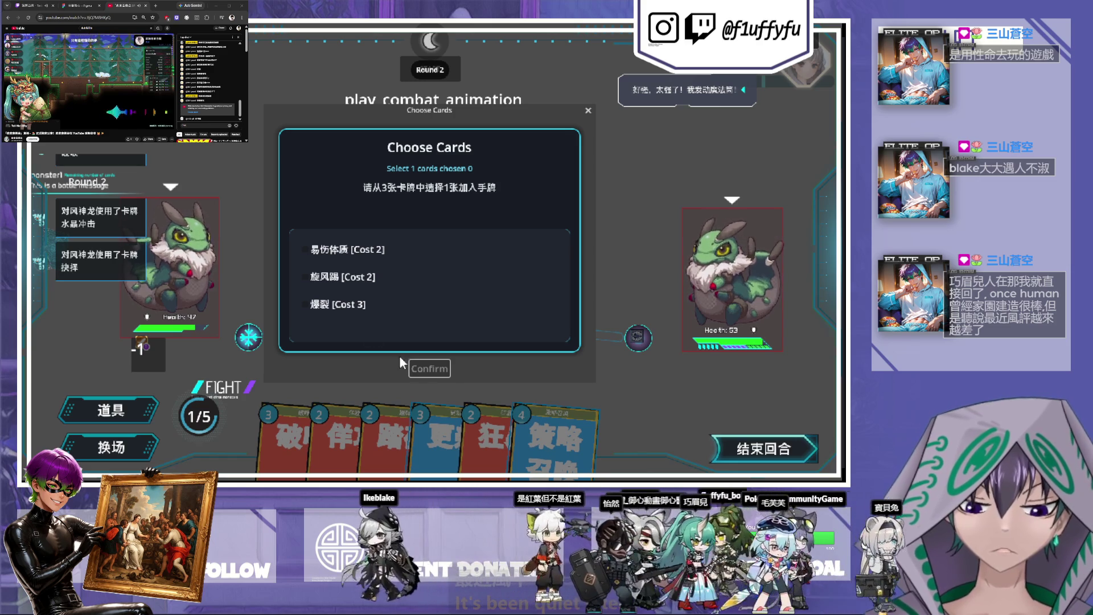
- Add 爆裂 to the hand, discard 更新, play 狂暴 on a monster, and end the turn
left_click(399, 304)
left_click(429, 368)
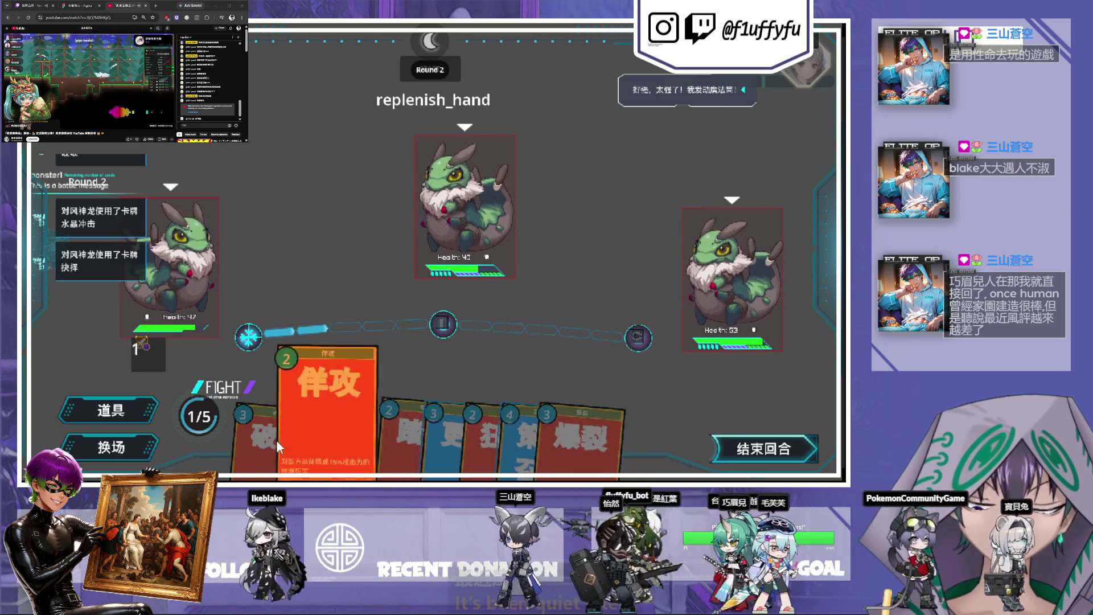
left_click_drag(435, 447, 251, 390)
left_click_drag(420, 412, 287, 245)
left_click(766, 450)
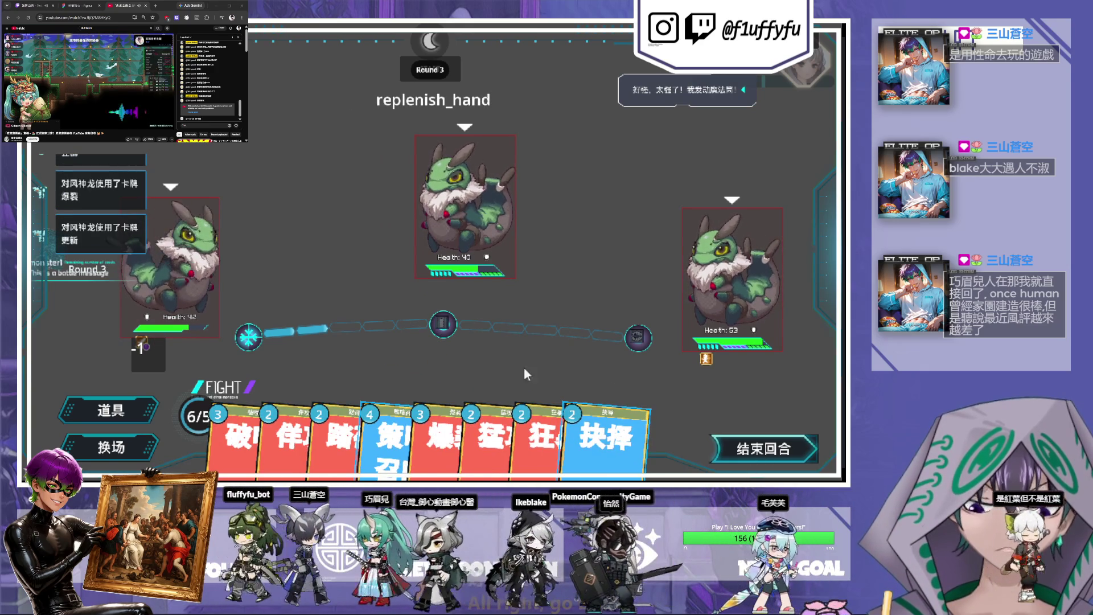
- In round 3, play 抉择 and discard 狂暴, 猛攻 and the 爆裂 cards
mouse_move(647, 460)
mouse_move(647, 460)
left_mouse_down()
mouse_move(610, 429)
mouse_move(149, 334)
mouse_move(245, 407)
mouse_move(130, 370)
left_mouse_up()
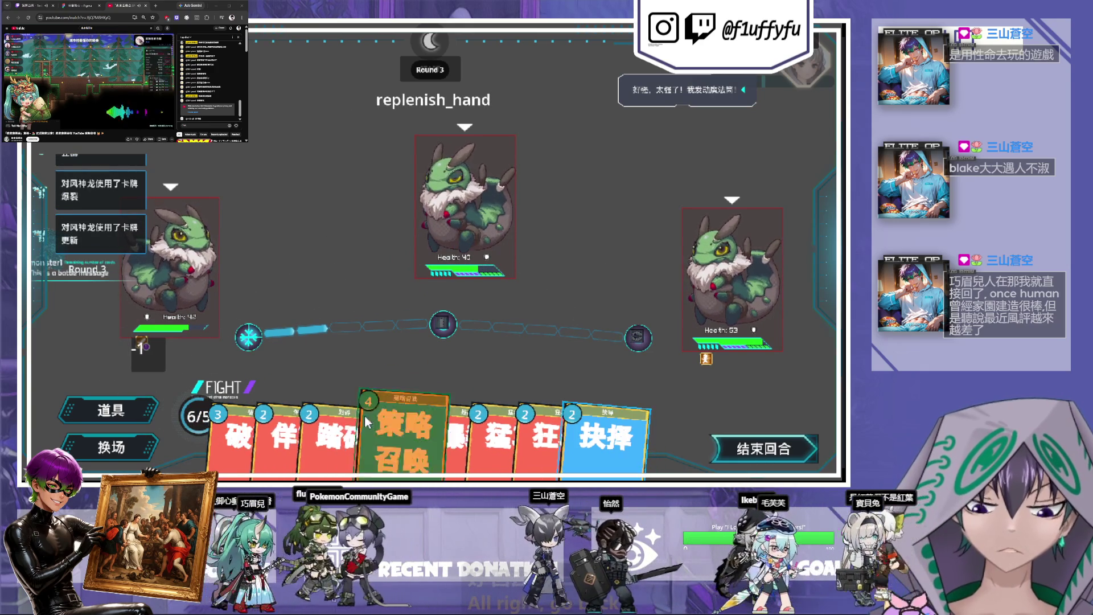
mouse_move(609, 402)
left_mouse_down()
mouse_move(256, 410)
mouse_move(545, 440)
mouse_move(188, 415)
left_mouse_up()
mouse_move(512, 438)
left_mouse_down()
mouse_move(488, 456)
mouse_move(199, 418)
left_mouse_up()
left_click_drag(329, 436, 225, 345)
mouse_move(498, 438)
left_mouse_down()
mouse_move(219, 398)
mouse_move(326, 439)
left_mouse_up()
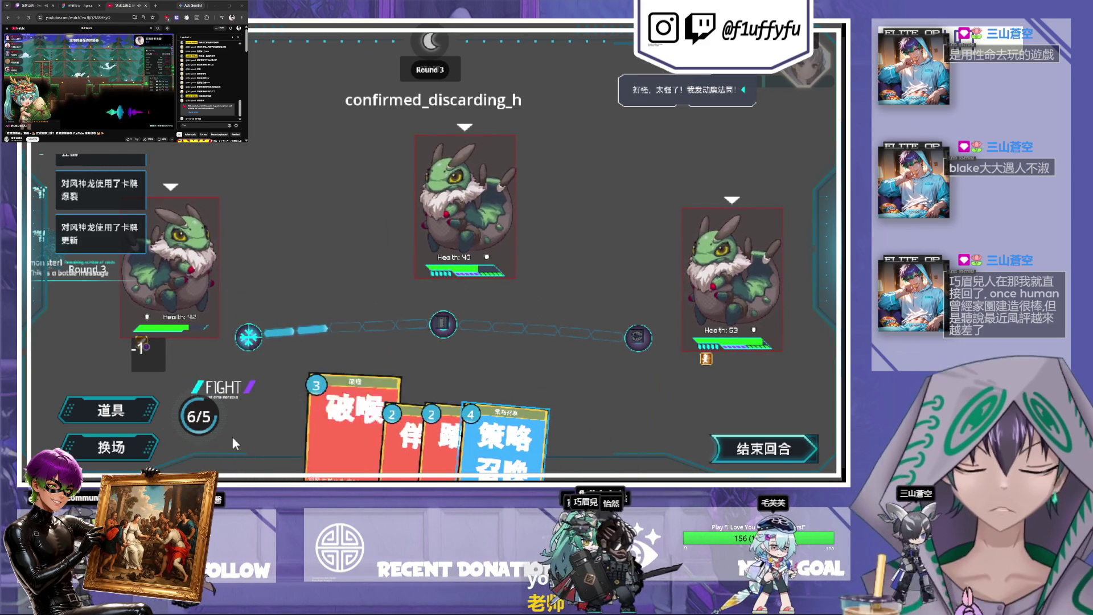
- Play 策略召唤 picking 宝石熔炼, play 伴攻 on the middle monster, discard the rest, end turn
left_click_drag(515, 439, 169, 238)
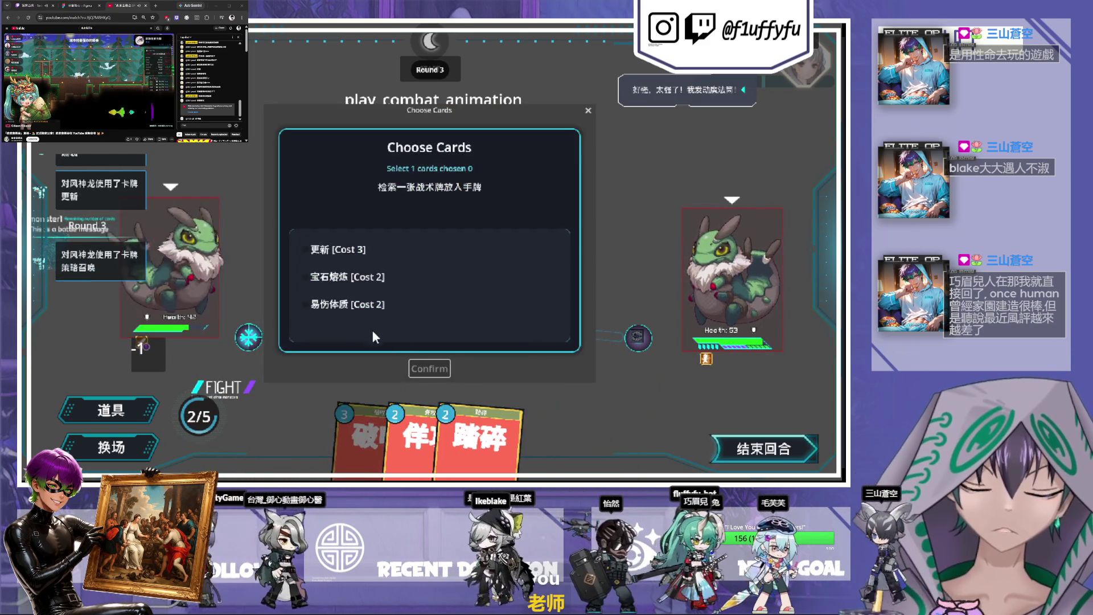
left_click(347, 276)
left_click(439, 368)
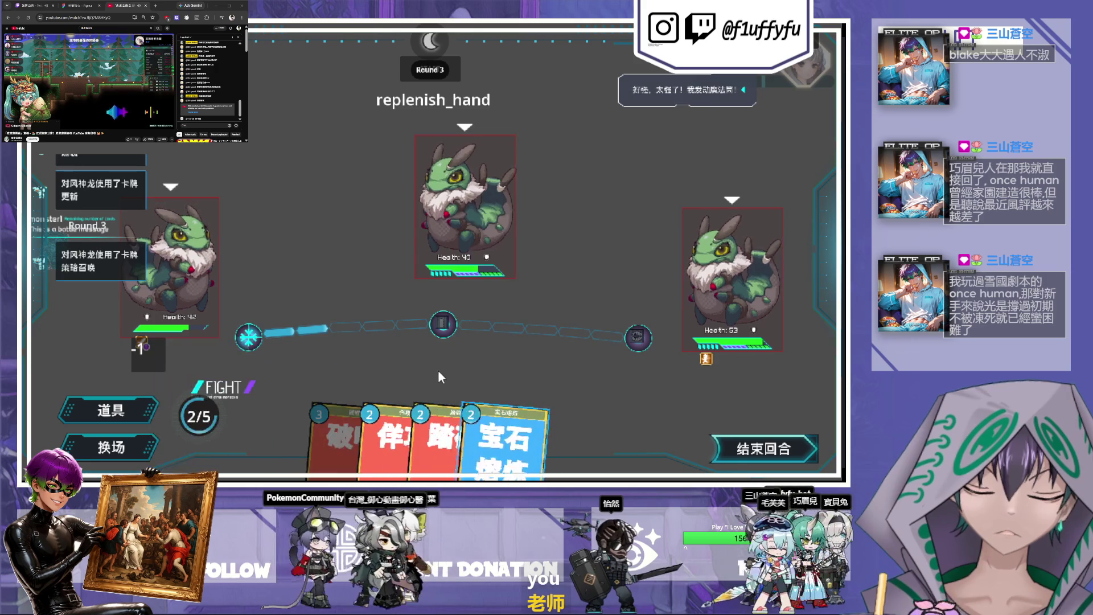
mouse_move(388, 453)
left_mouse_down()
mouse_move(373, 258)
mouse_move(513, 202)
left_mouse_up()
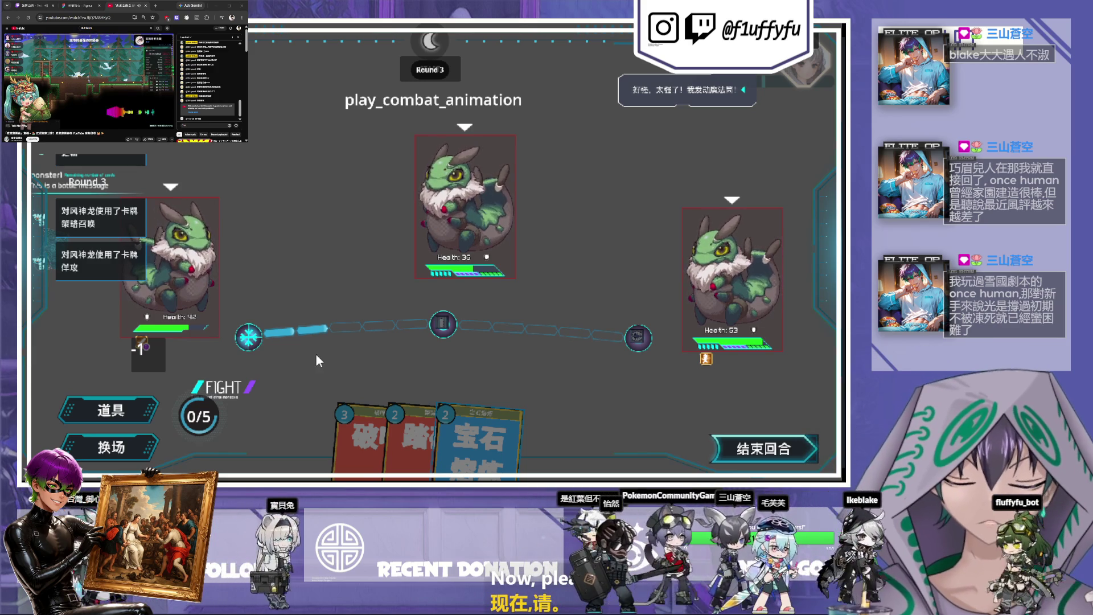
left_click_drag(400, 425, 194, 398)
mouse_move(452, 436)
left_mouse_down()
mouse_move(361, 439)
mouse_move(199, 415)
left_mouse_up()
left_click_drag(415, 439, 199, 416)
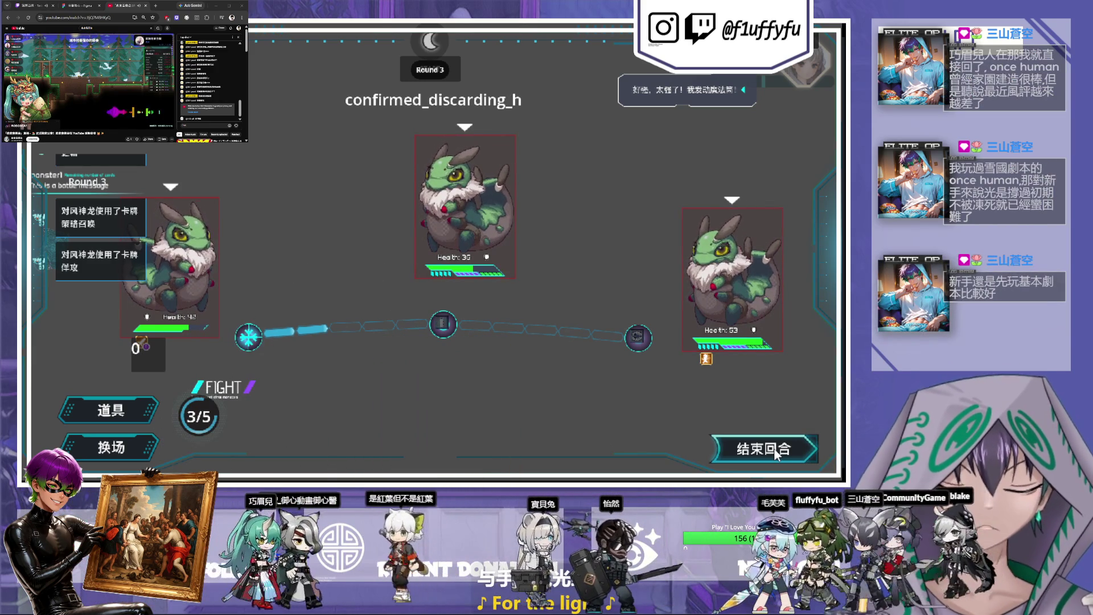
left_click(773, 448)
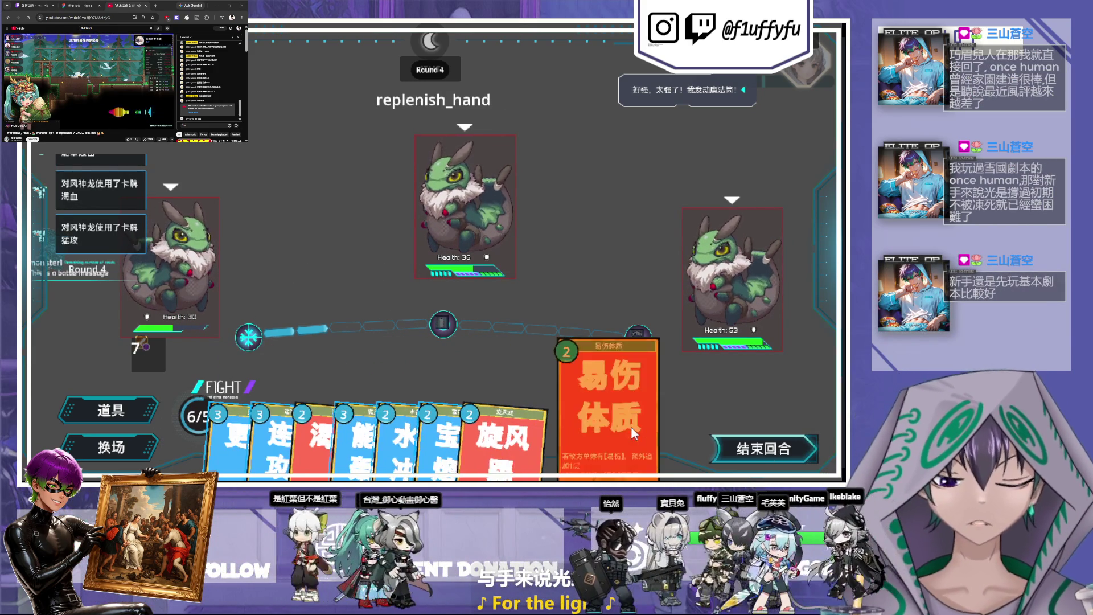
- Play 旋风踢, 宝石熔炼 and 水晶冲击 on the dragons in round 4, leaving 1/5 energy, then close the test run
left_click_drag(518, 434, 552, 380)
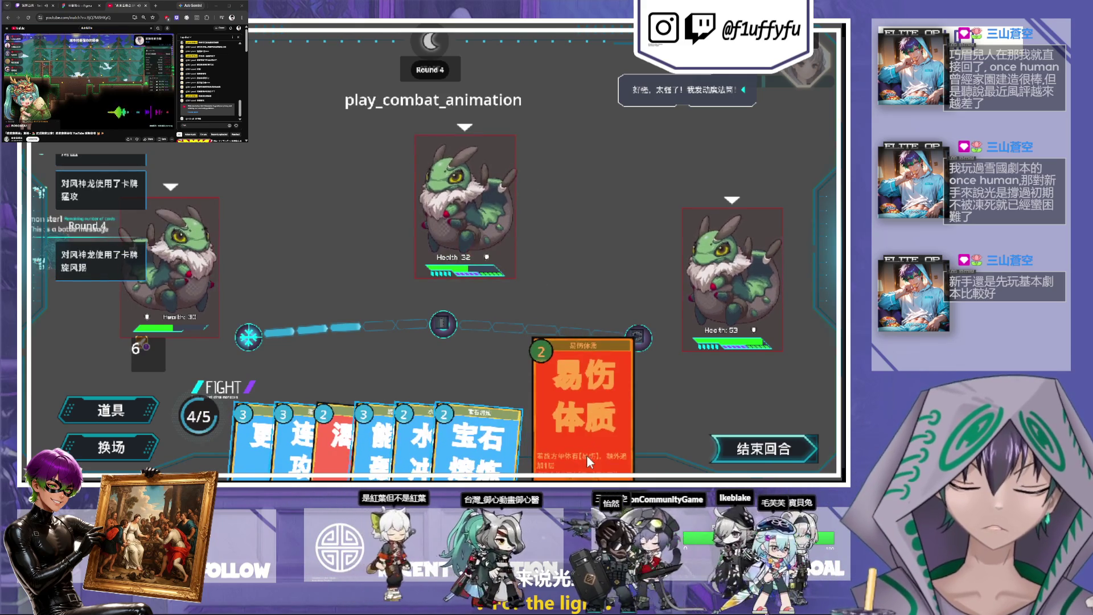
left_click_drag(502, 459, 170, 278)
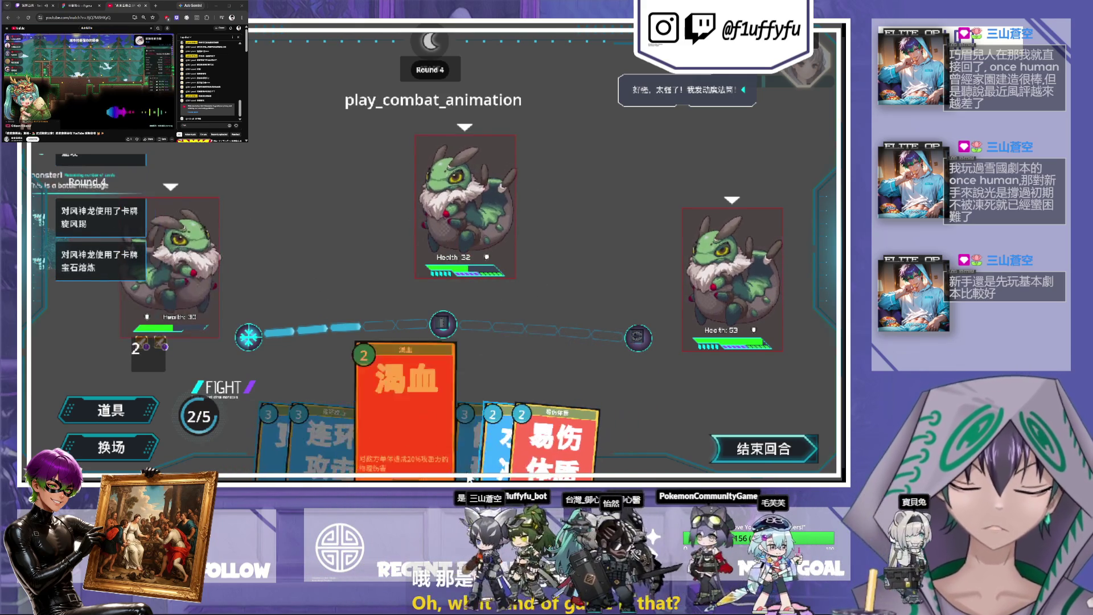
left_click_drag(515, 432, 488, 207)
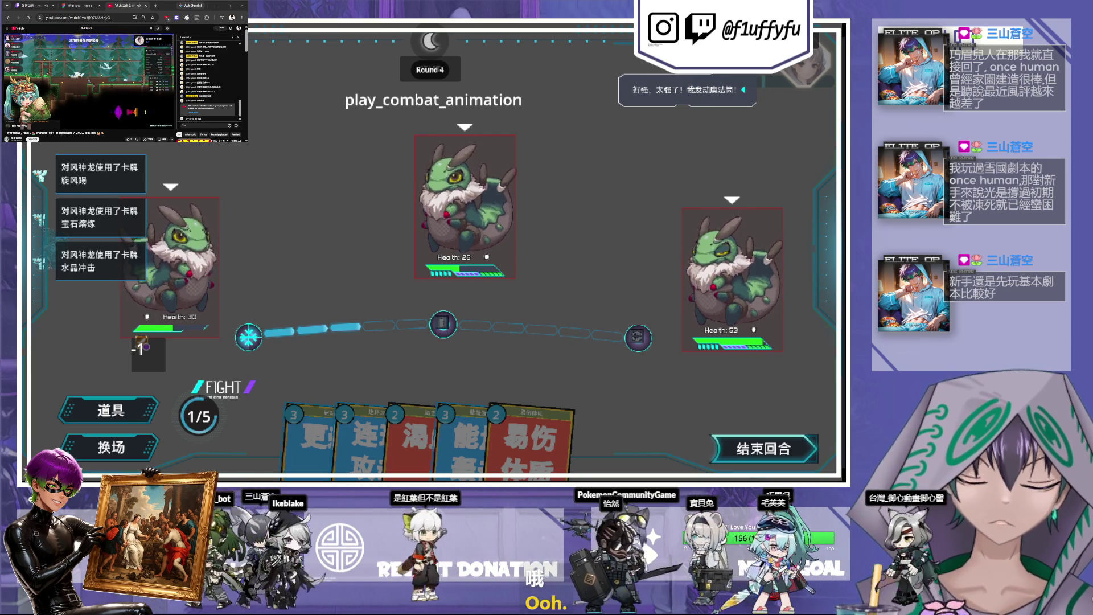
key("alt+F4")
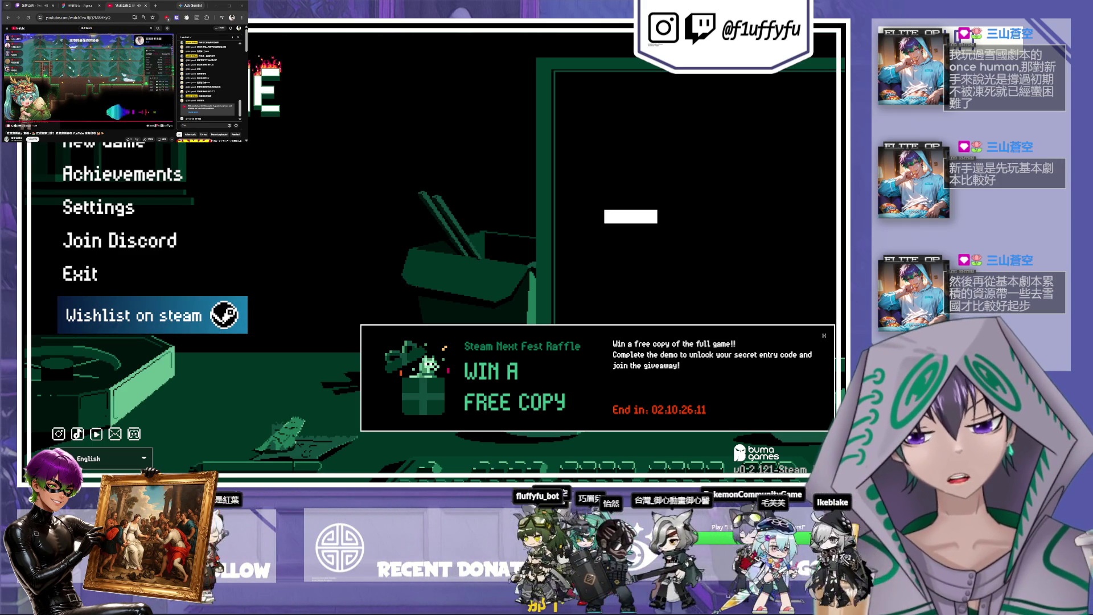
left_click(73, 6)
left_click(98, 6)
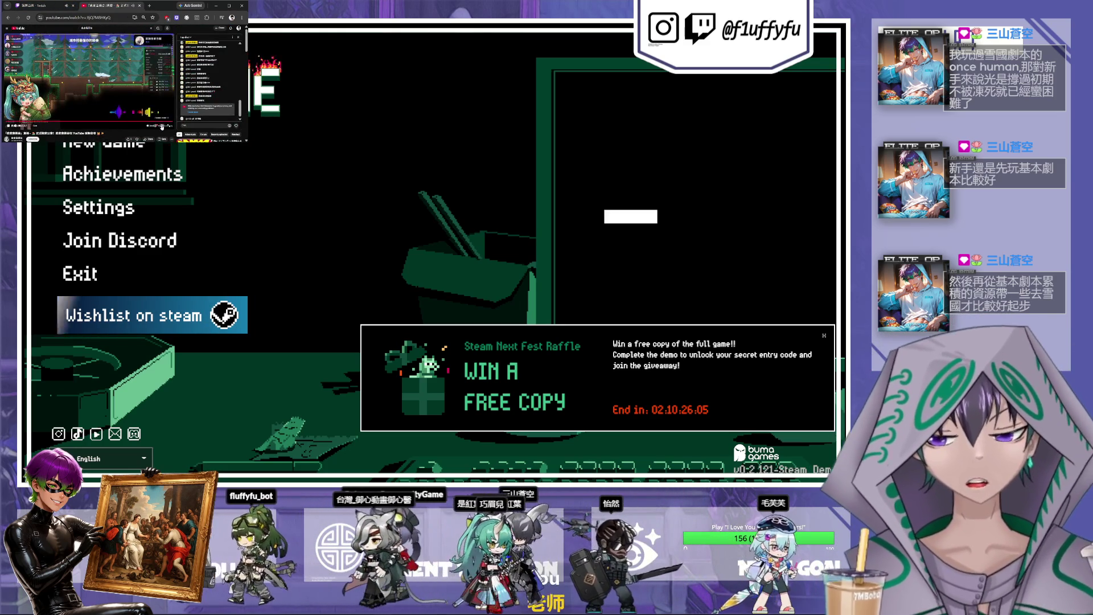
left_click(162, 127)
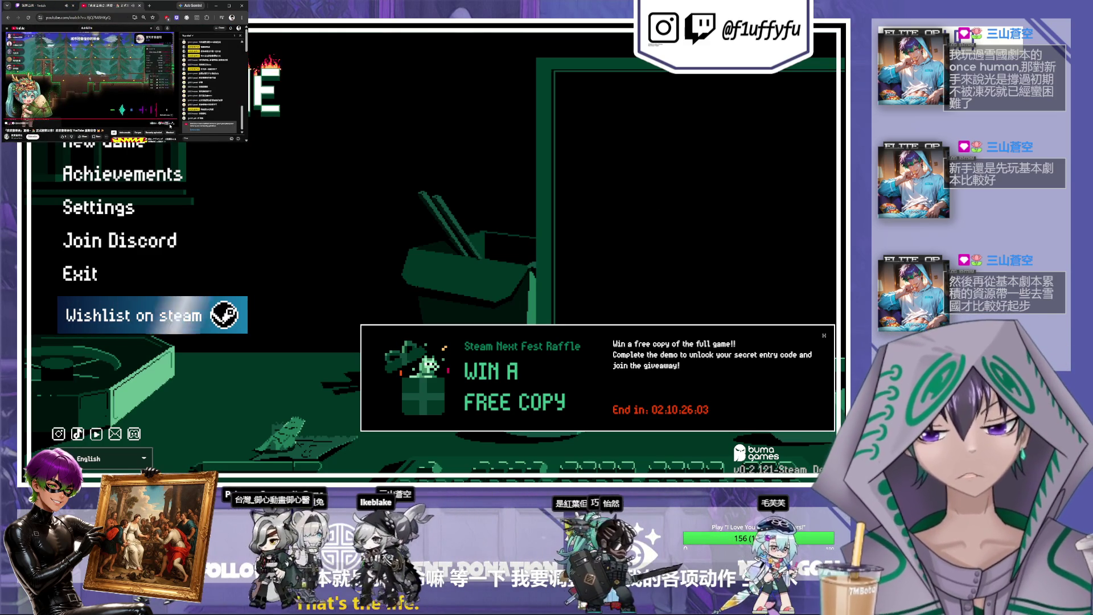
left_click(168, 125)
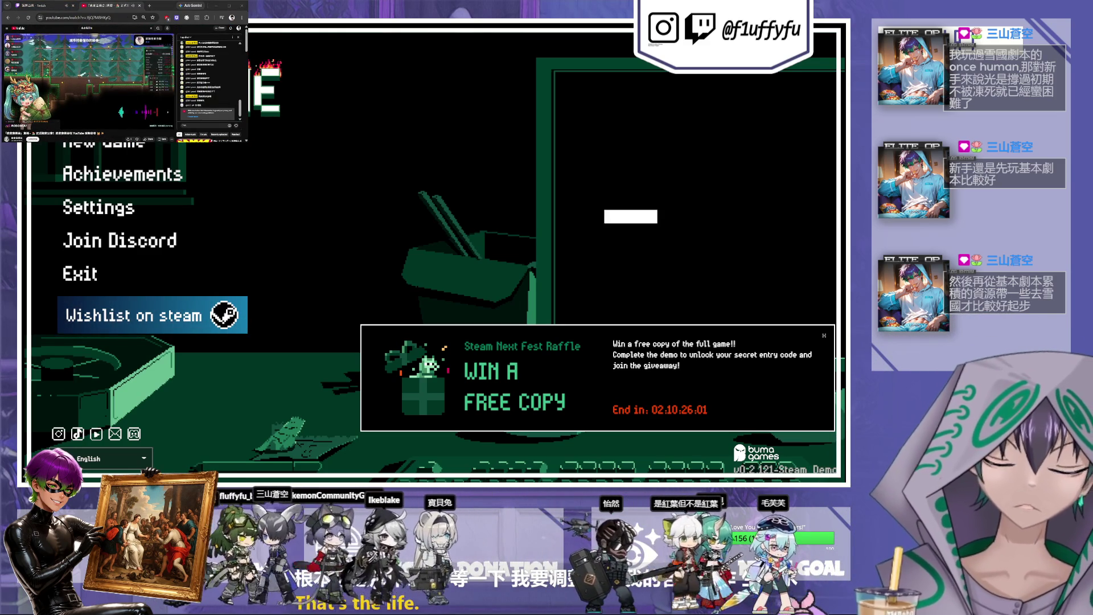
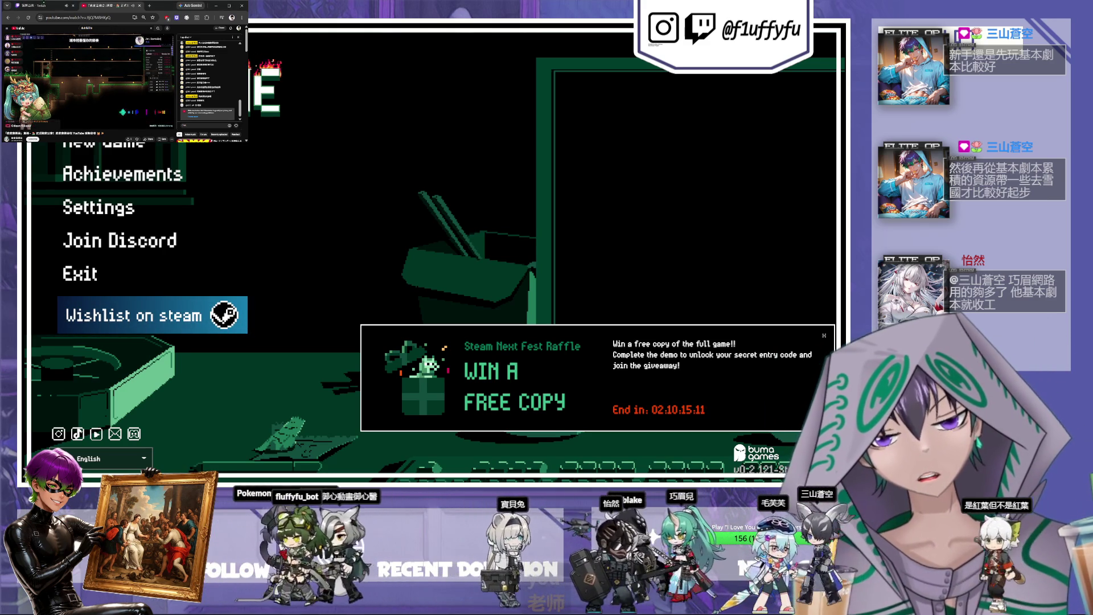
- Dismiss the Steam Next Fest free-copy raffle announcement on the title screen
left_click(39, 5)
left_click(131, 3)
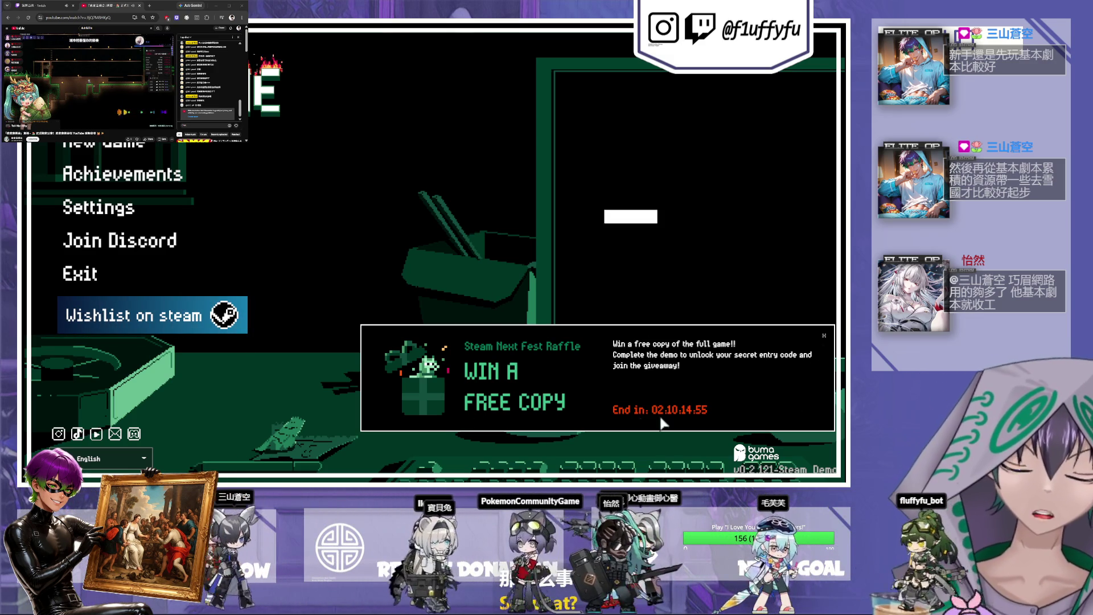
left_click(820, 336)
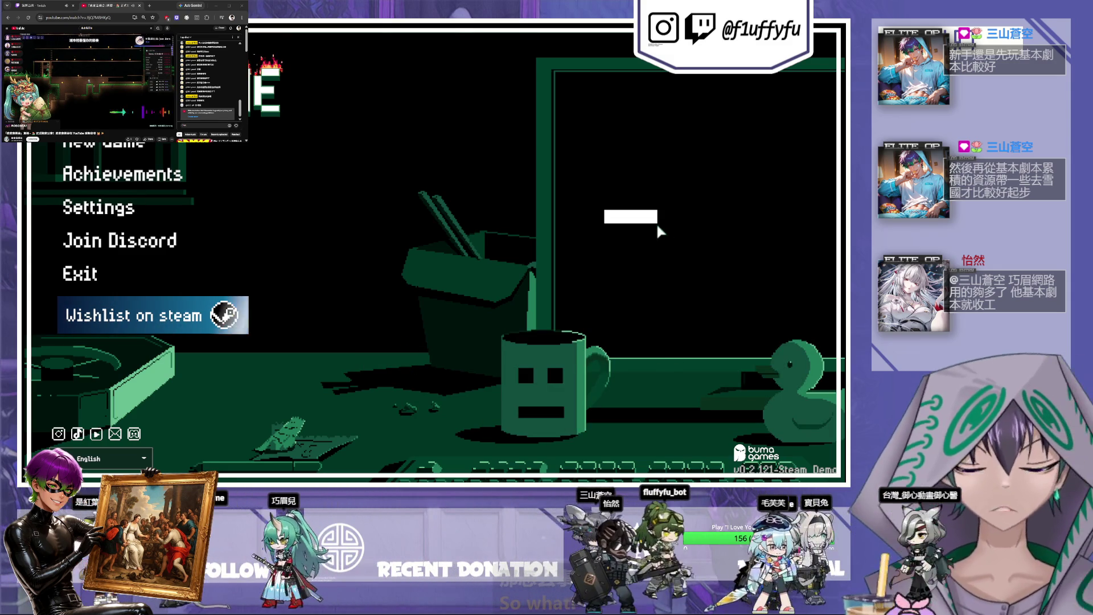
left_click(108, 459)
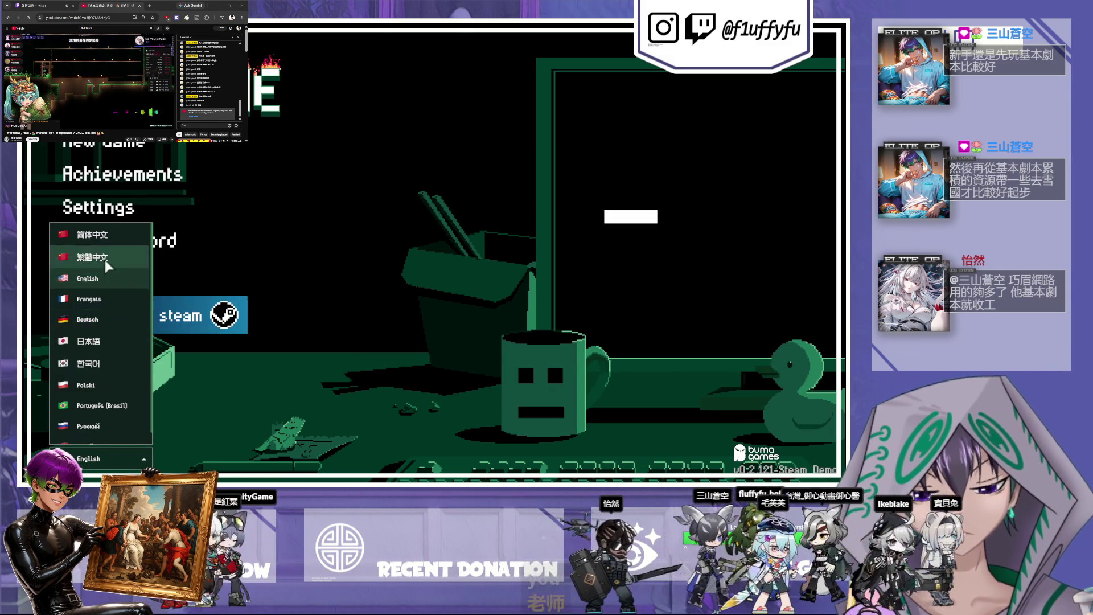
- Switch the game language to 繁體中文 (Traditional Chinese) and start a new game
left_click(107, 266)
left_click(116, 145)
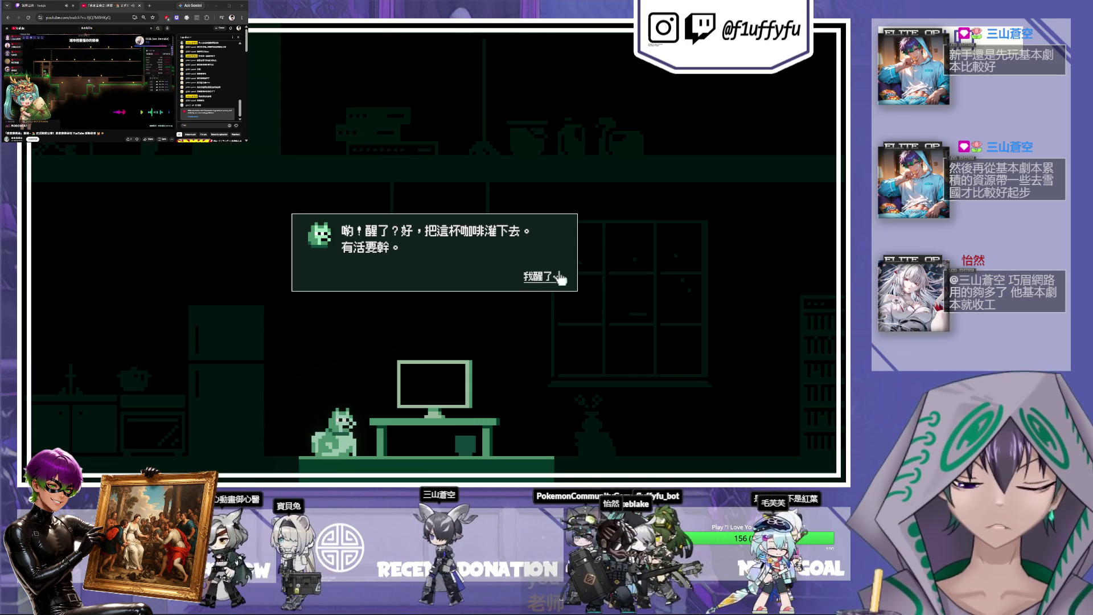
left_click(551, 277)
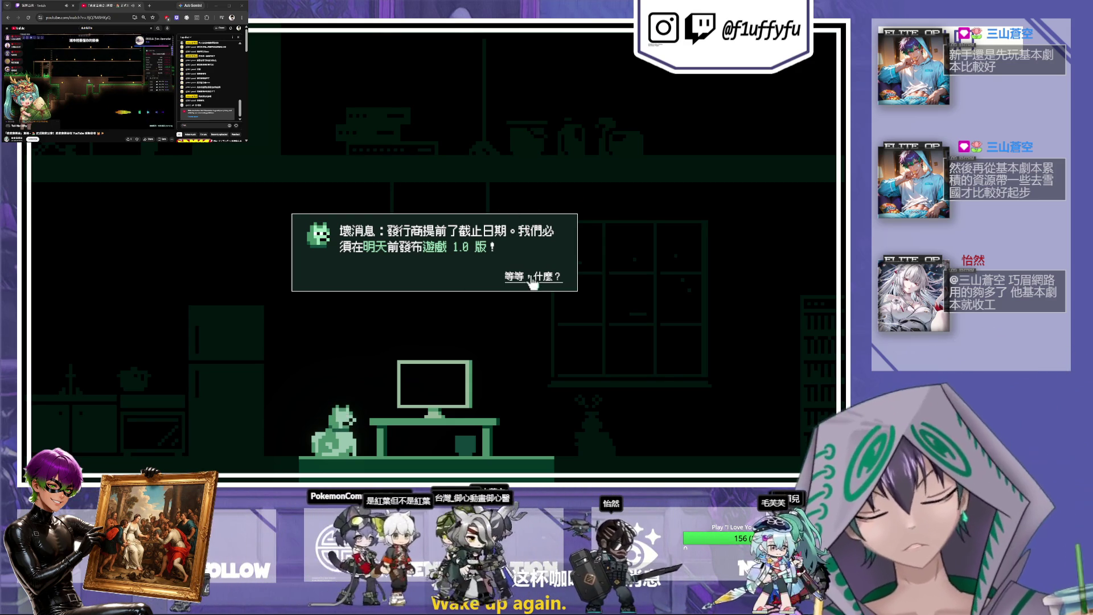
- Answer 等等，什麼？ and 出發 to close the intro dialogue
left_click(530, 275)
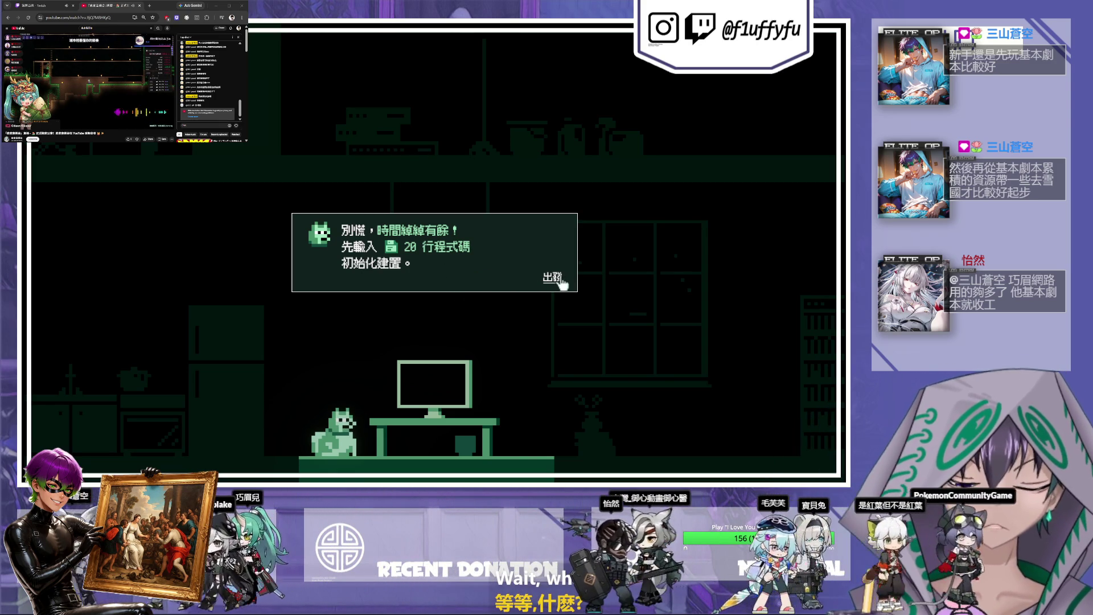
left_click(555, 276)
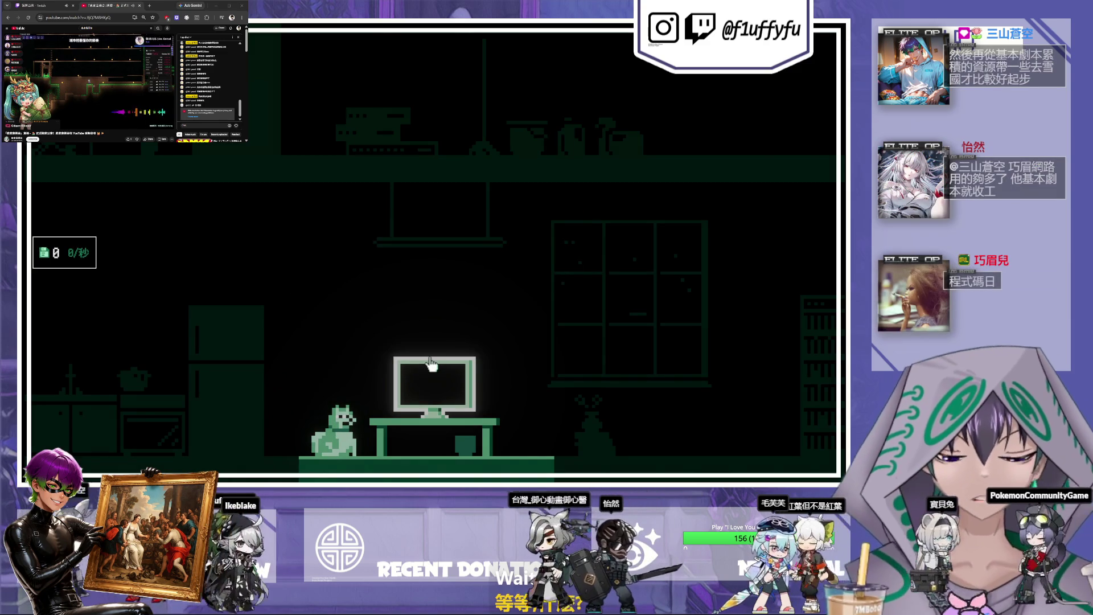
- Activate the computer and repeatedly write code on its monitor, reaching 8 lines at 2 per second
left_click(431, 365)
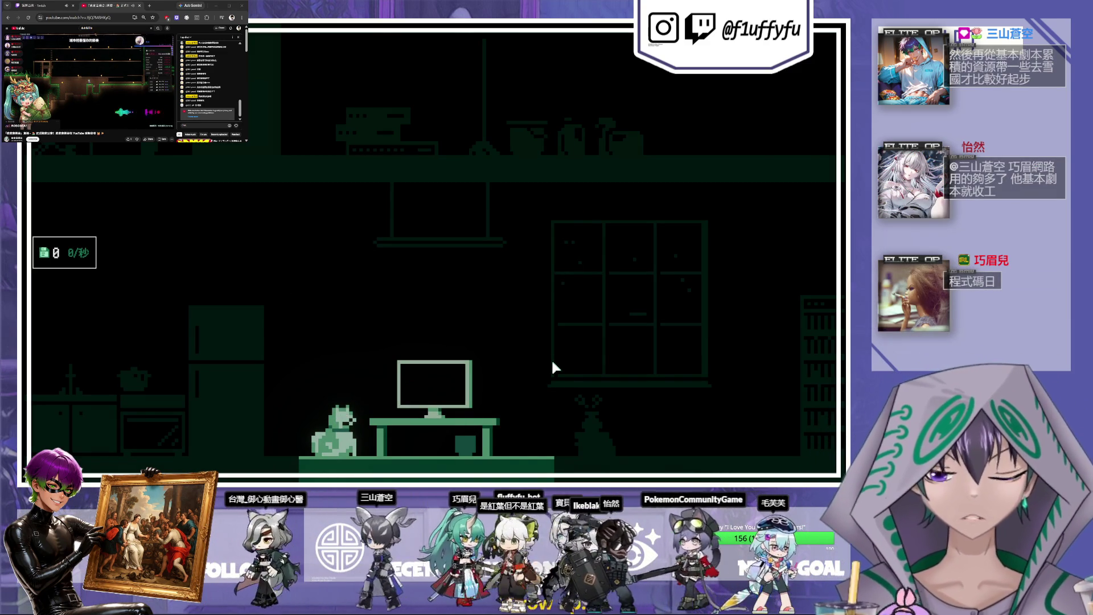
left_click(434, 380)
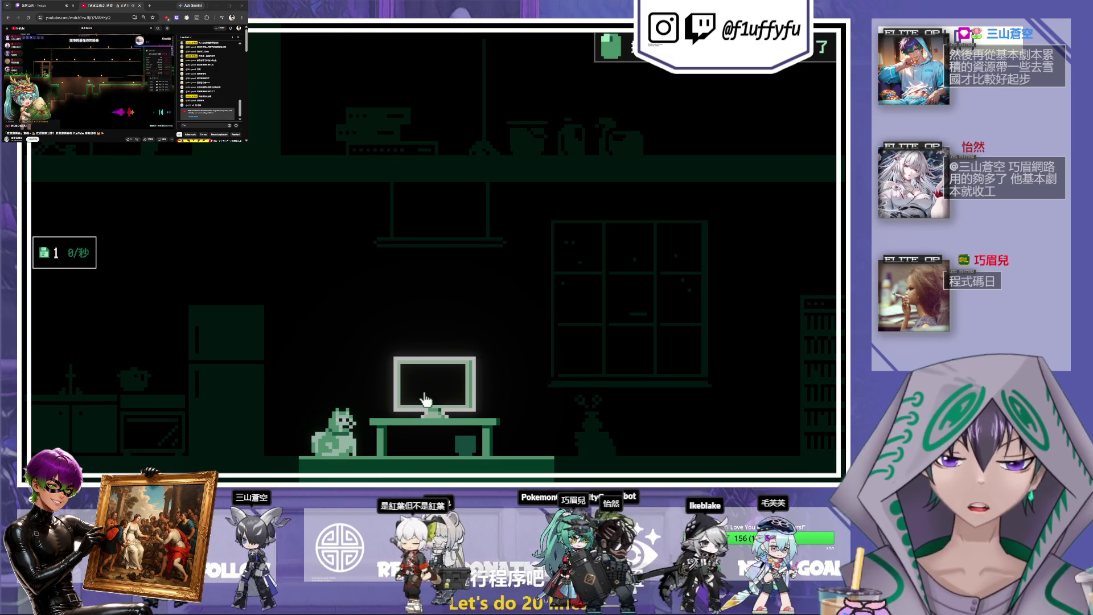
left_click(428, 397)
left_click(428, 397)
left_click(428, 397)
left_click(428, 398)
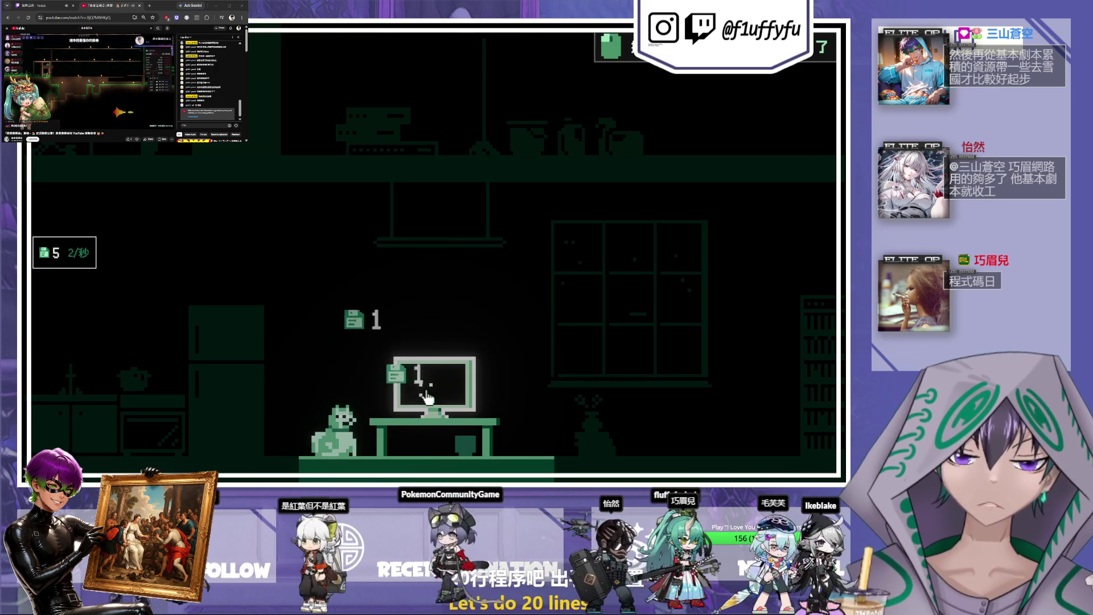
left_click(428, 398)
left_click(427, 393)
left_click(426, 390)
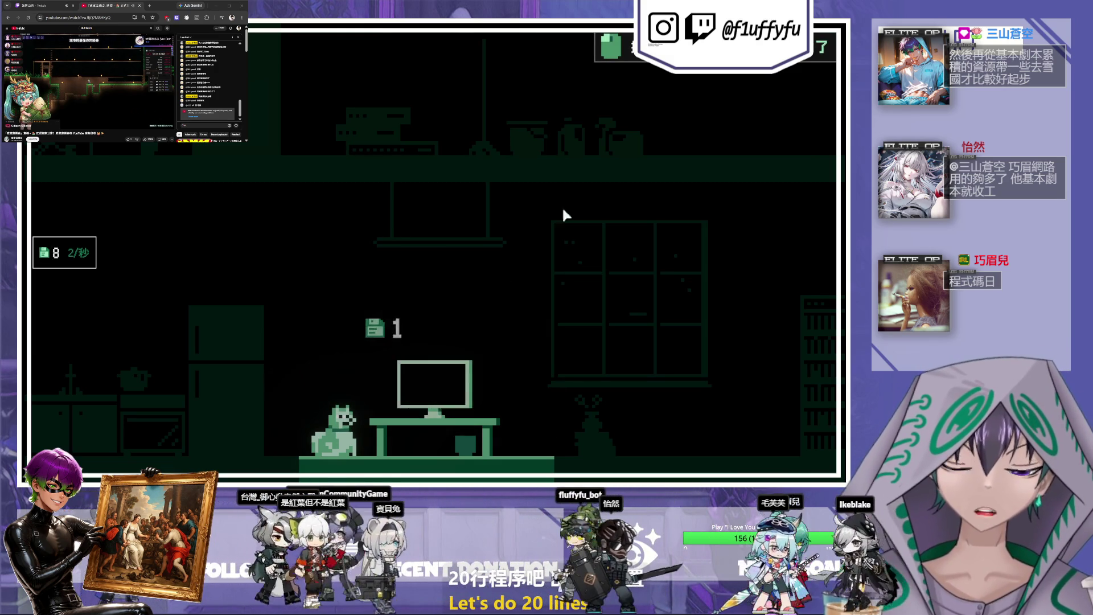